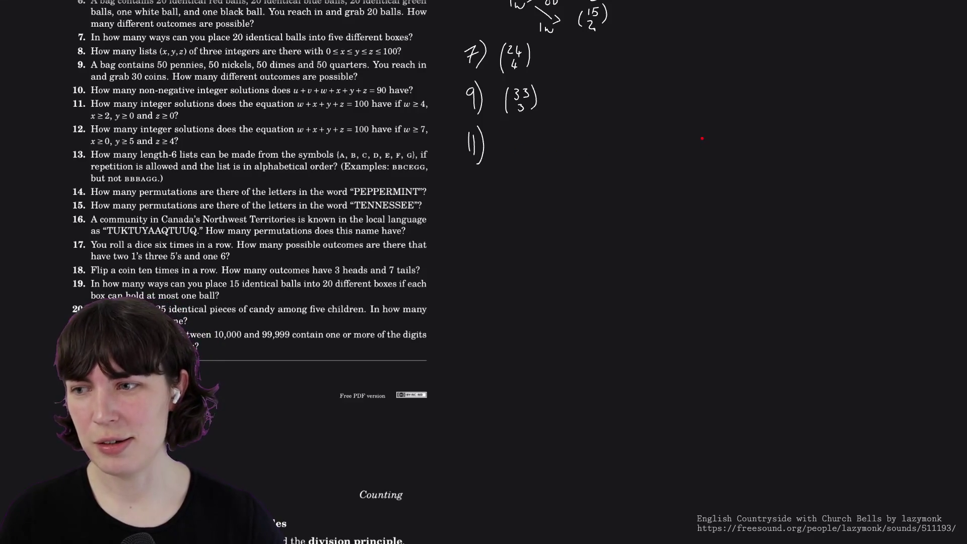
# Sketch a circle with a chord and tick marks as scratch work, then erase it.
pyautogui.moveTo(701, 136)
pyautogui.mouseDown()
pyautogui.moveTo(652, 205)
pyautogui.moveTo(668, 140)
pyautogui.mouseUp()
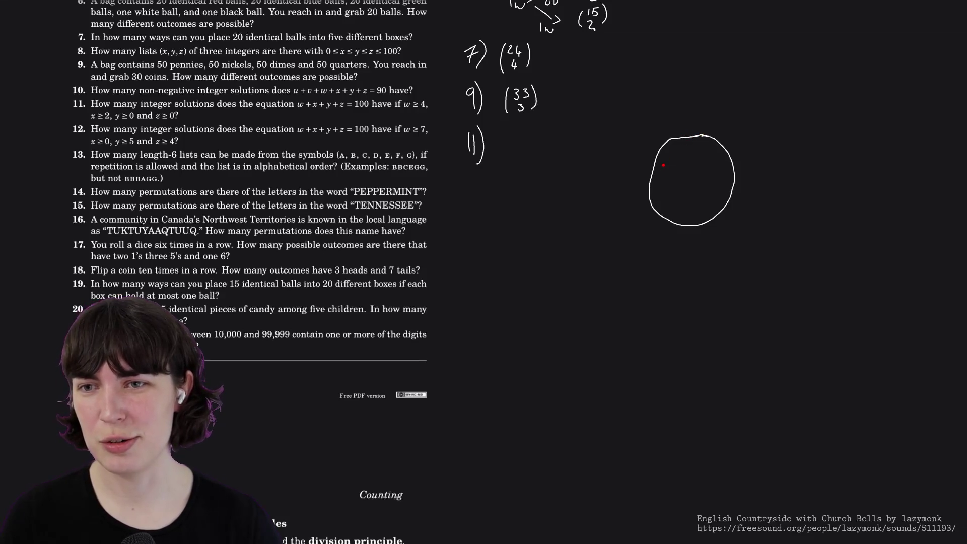
pyautogui.moveTo(657, 158); pyautogui.dragTo(730, 157)
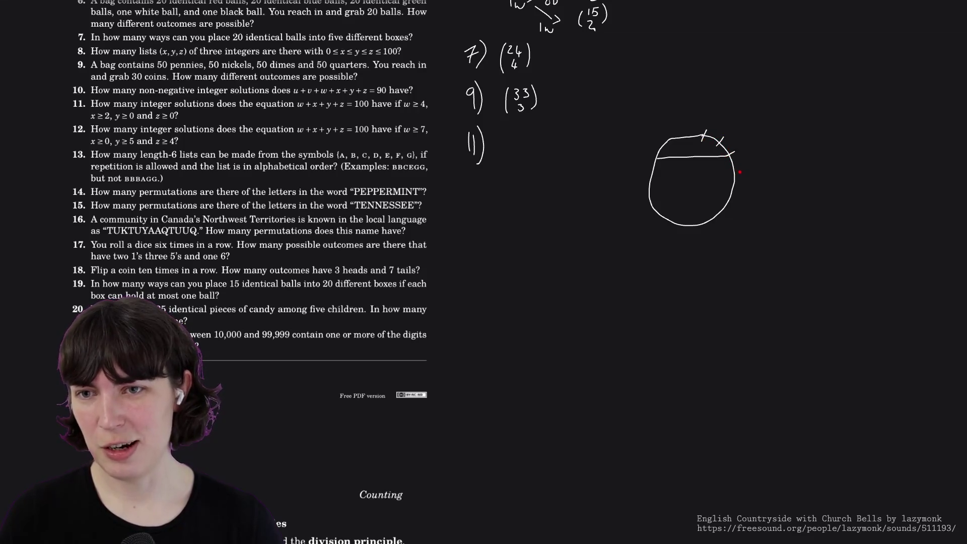
pyautogui.moveTo(716, 206)
pyautogui.mouseDown()
pyautogui.moveTo(723, 215)
pyautogui.moveTo(697, 227)
pyautogui.moveTo(667, 227)
pyautogui.moveTo(649, 213)
pyautogui.mouseUp()
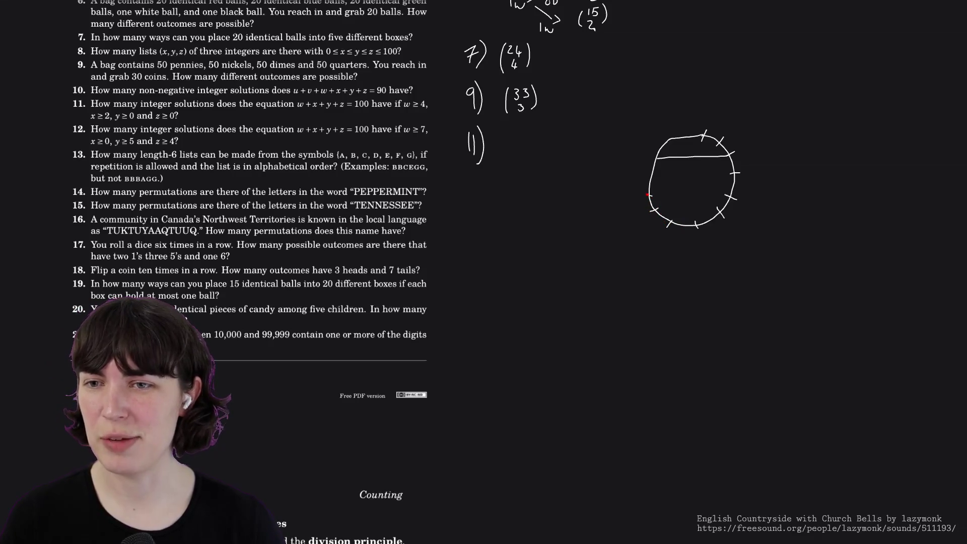
pyautogui.moveTo(654, 154); pyautogui.dragTo(673, 145)
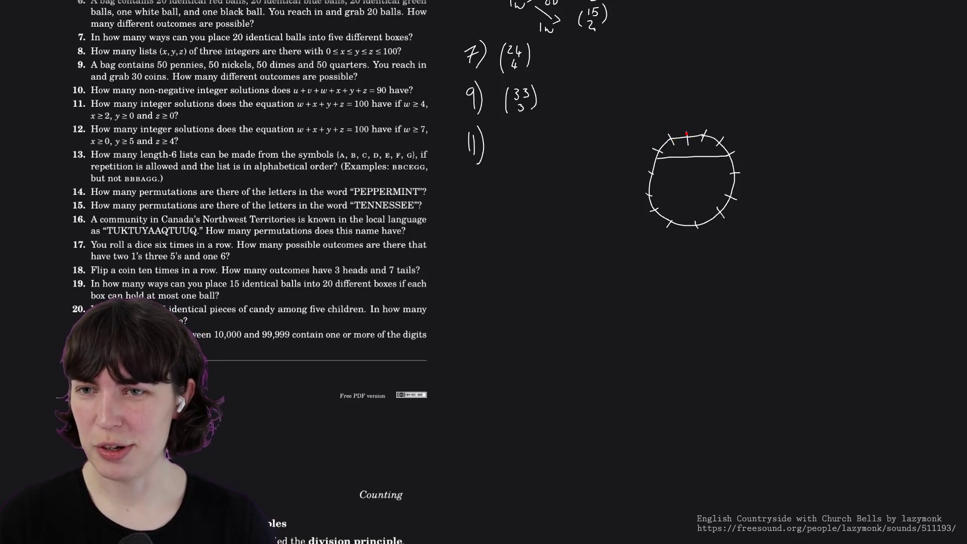
pyautogui.moveTo(655, 146)
pyautogui.mouseDown()
pyautogui.moveTo(715, 150)
pyautogui.moveTo(720, 207)
pyautogui.mouseUp()
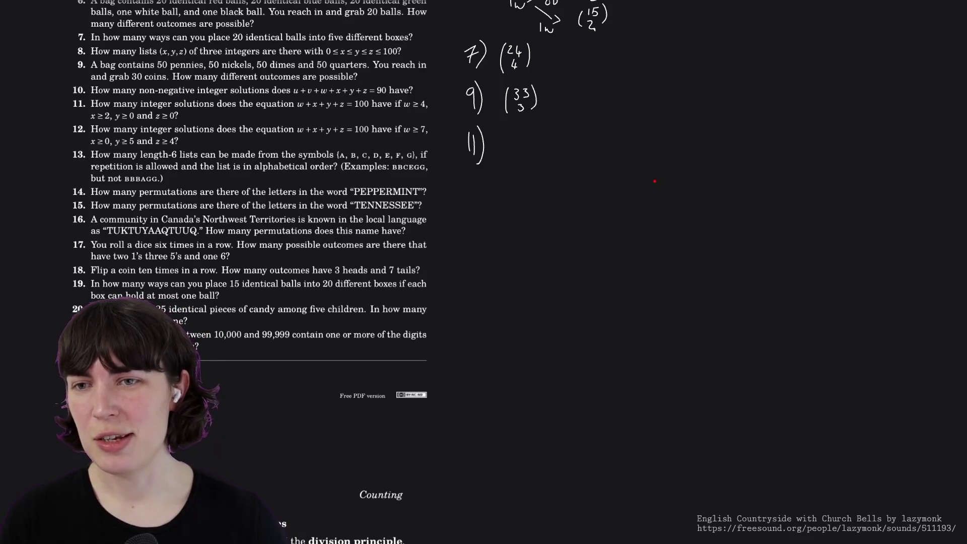
# Draw a curved arrow labelled Despair on the board, then erase it again.
pyautogui.moveTo(689, 202)
pyautogui.mouseDown()
pyautogui.moveTo(658, 226)
pyautogui.moveTo(695, 204)
pyautogui.mouseUp()
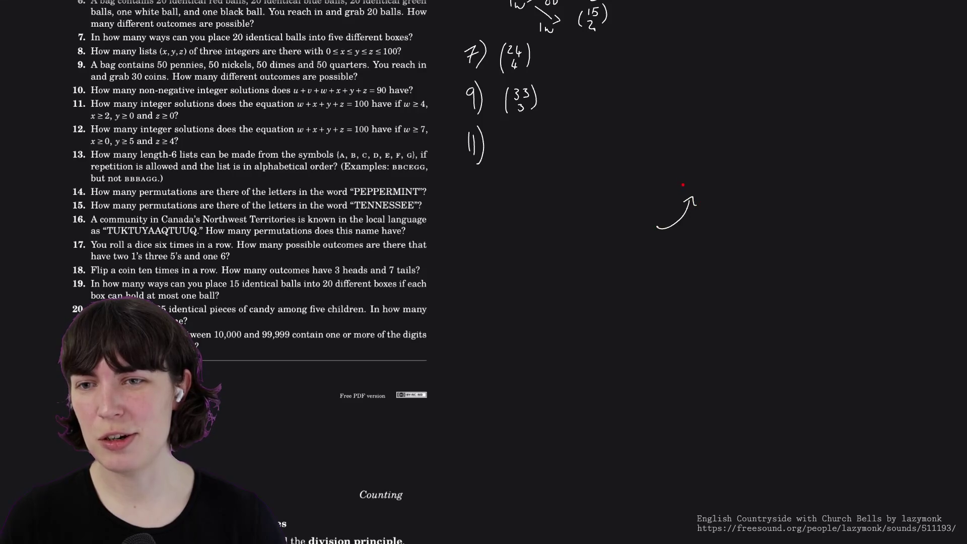
pyautogui.moveTo(687, 177)
pyautogui.mouseDown()
pyautogui.moveTo(685, 188)
pyautogui.moveTo(702, 184)
pyautogui.mouseUp()
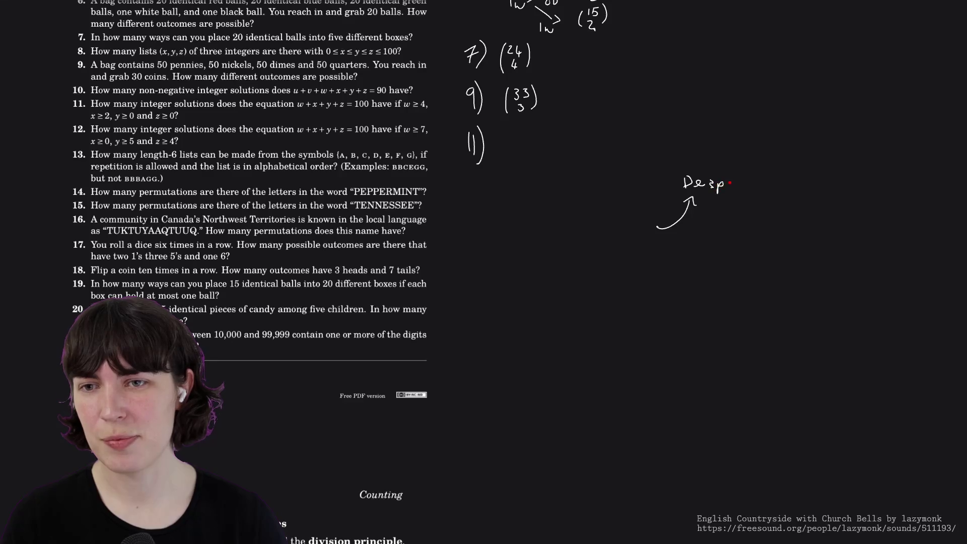
pyautogui.moveTo(744, 188); pyautogui.dragTo(750, 180)
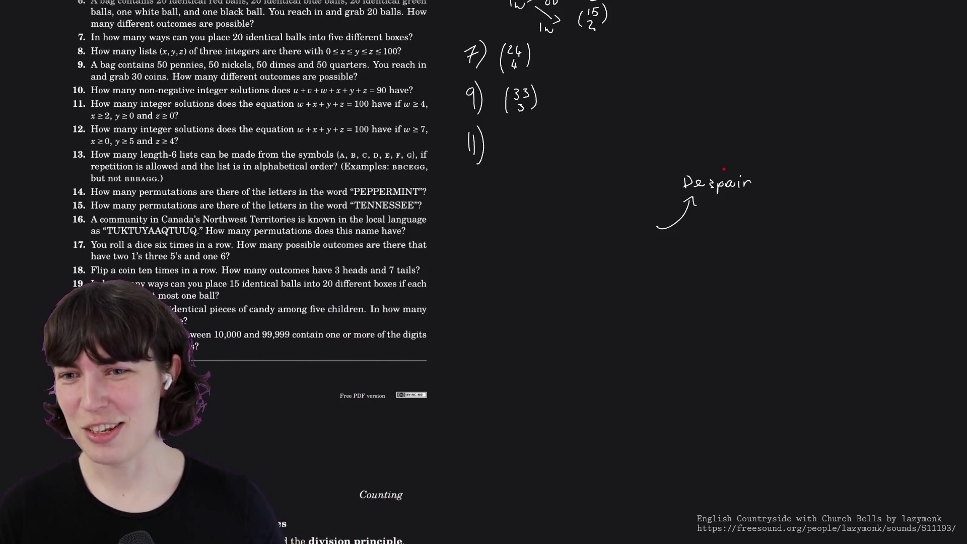
pyautogui.moveTo(724, 172)
pyautogui.mouseDown()
pyautogui.moveTo(688, 185)
pyautogui.moveTo(680, 224)
pyautogui.moveTo(689, 201)
pyautogui.mouseUp()
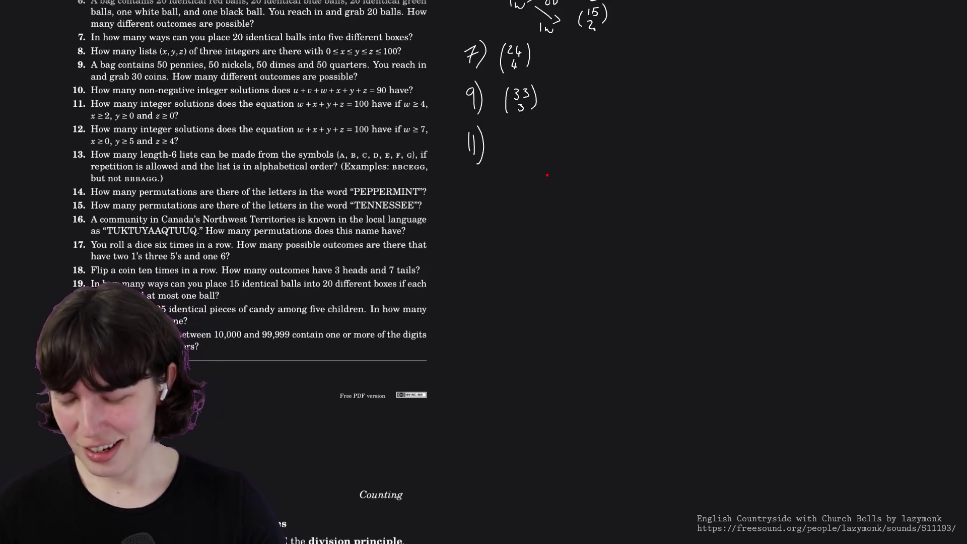
pyautogui.scroll(-2, 549, 138)
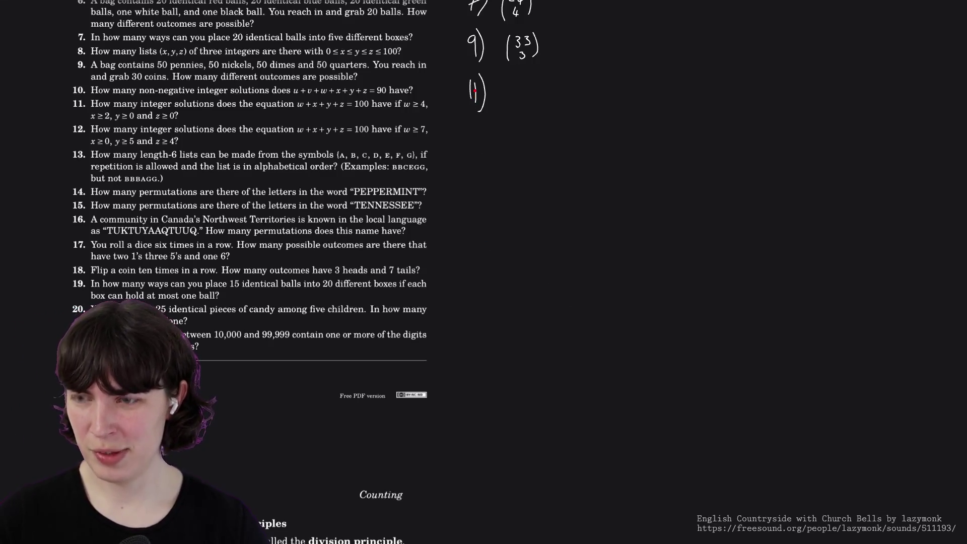
# Finish the 10) label and redraw the opening bracket after undoing stray marks.
pyautogui.moveTo(465, 85); pyautogui.dragTo(476, 95)
pyautogui.hotkey('ctrl', 'z')
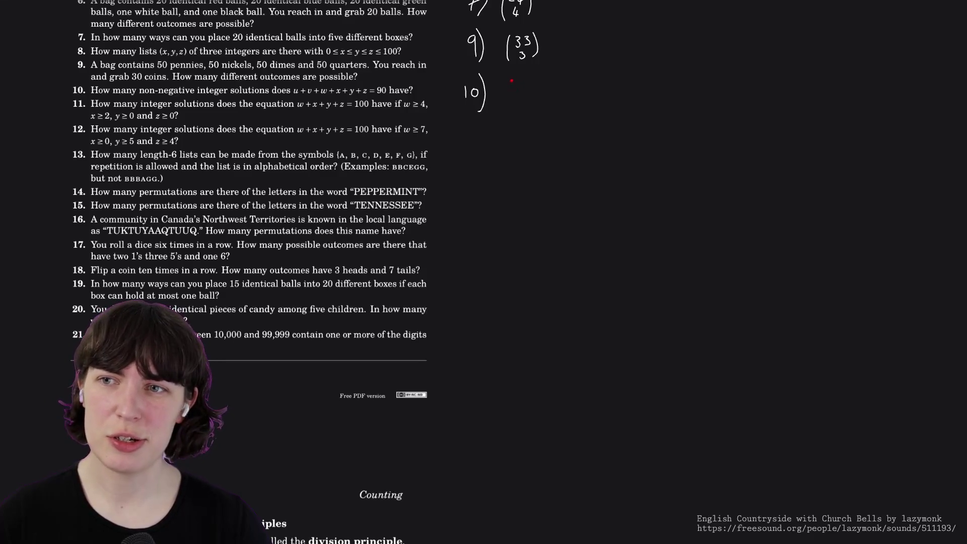
pyautogui.hotkey('ctrl', 'z')
pyautogui.moveTo(505, 79); pyautogui.dragTo(504, 99)
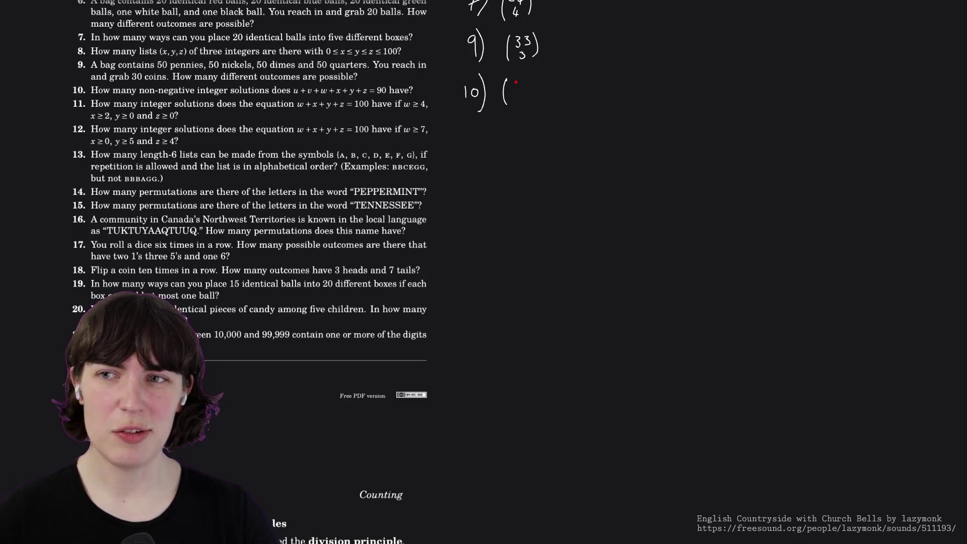
# Write 95 over 5 inside the bracket and add the 11) label below.
pyautogui.moveTo(515, 81); pyautogui.dragTo(519, 89)
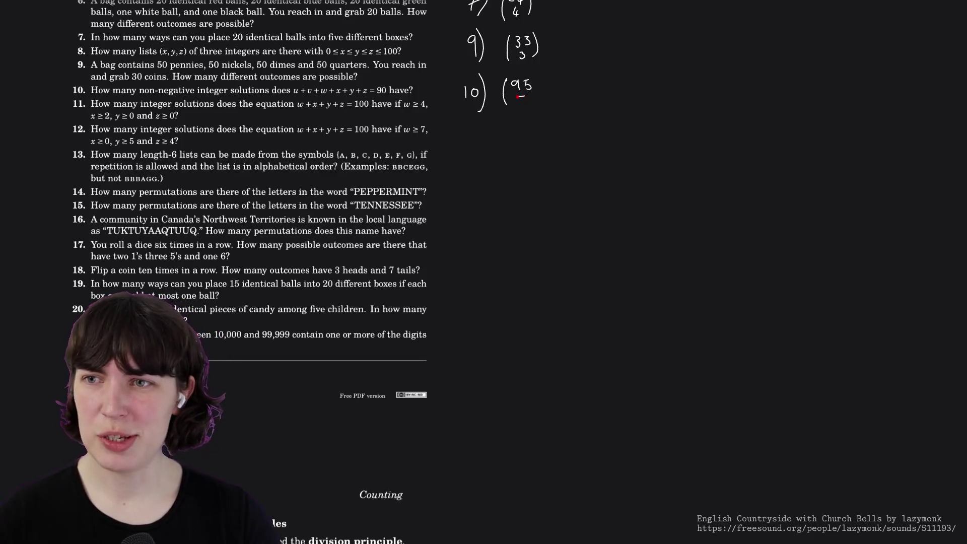
pyautogui.moveTo(521, 98); pyautogui.dragTo(535, 107)
pyautogui.hotkey('ctrl', 'z')
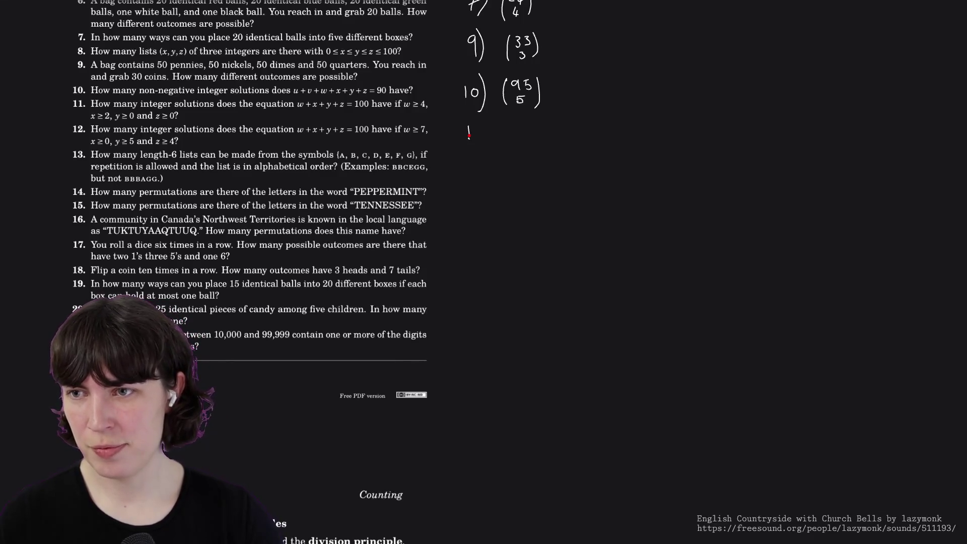
pyautogui.moveTo(480, 125); pyautogui.dragTo(482, 143)
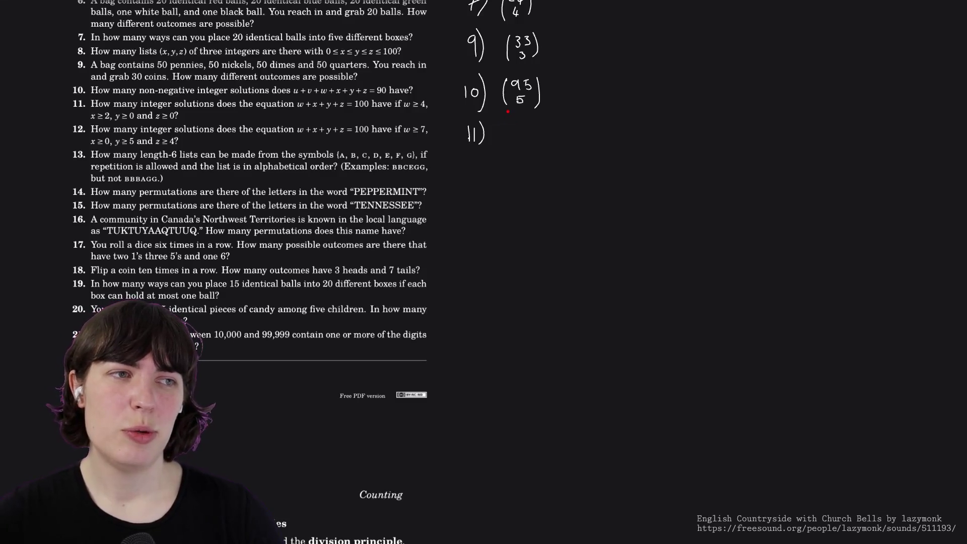
# Write wwwwxx and 94 after 11), then start a bracket with 97 on the line below.
pyautogui.moveTo(499, 123)
pyautogui.mouseDown()
pyautogui.moveTo(511, 122)
pyautogui.moveTo(511, 139)
pyautogui.mouseUp()
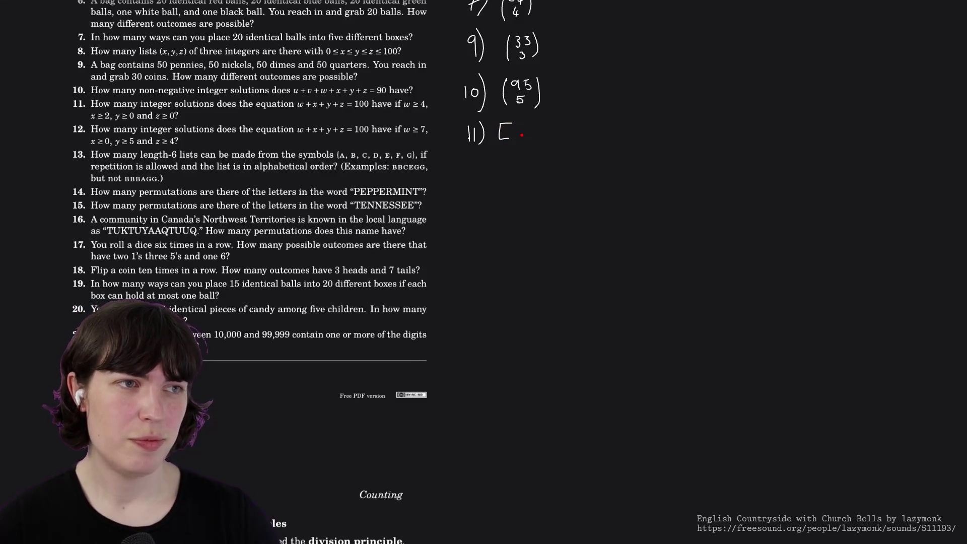
pyautogui.moveTo(518, 129); pyautogui.dragTo(576, 132)
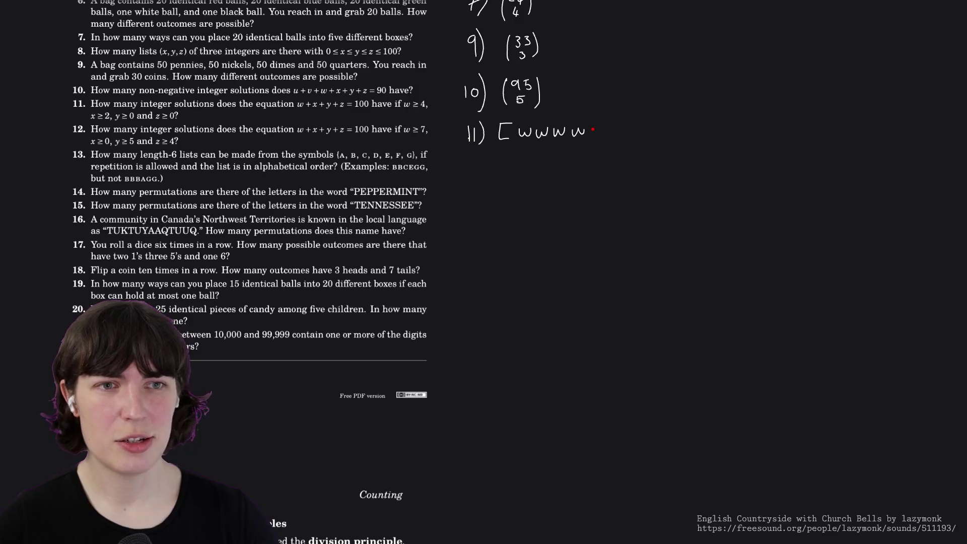
pyautogui.moveTo(605, 129); pyautogui.dragTo(598, 135)
pyautogui.moveTo(599, 130); pyautogui.dragTo(605, 134)
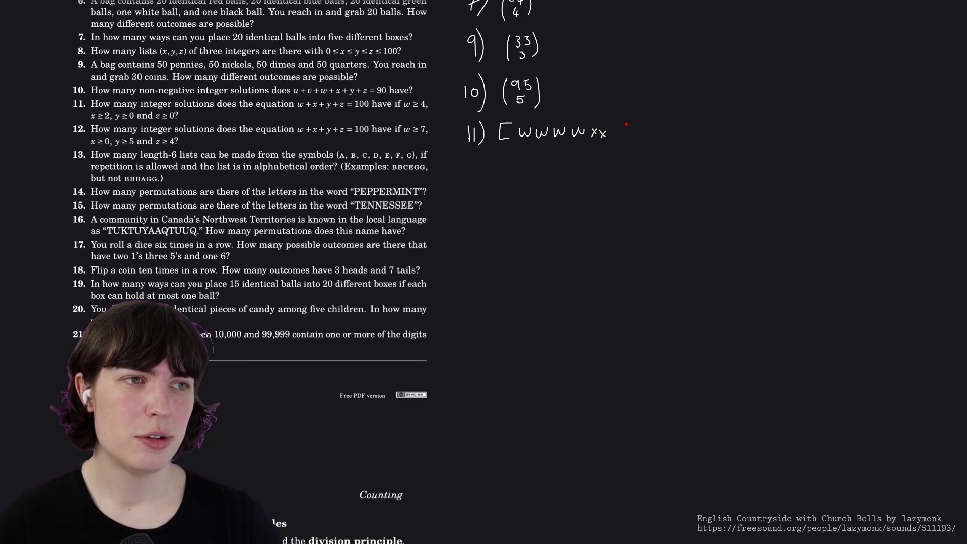
pyautogui.moveTo(639, 124); pyautogui.dragTo(655, 140)
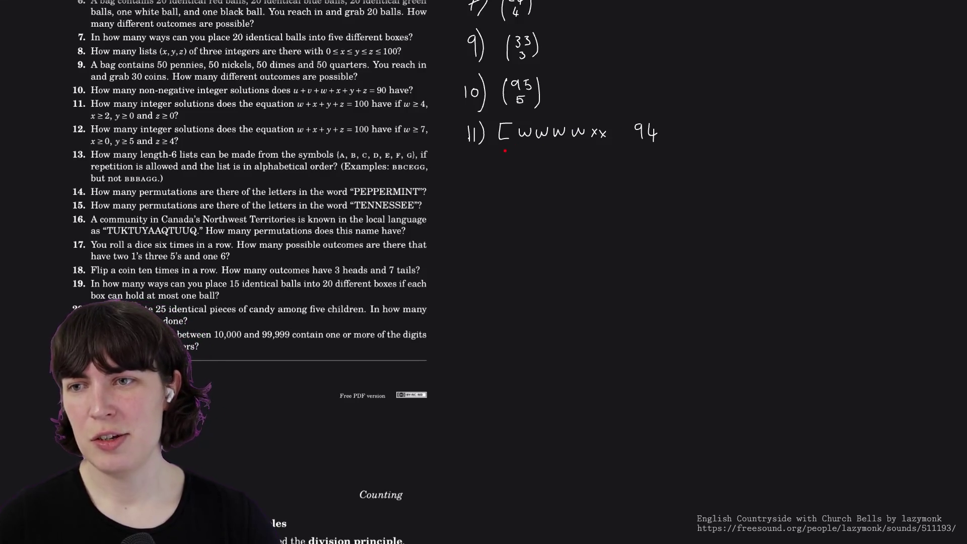
pyautogui.moveTo(505, 149); pyautogui.dragTo(503, 172)
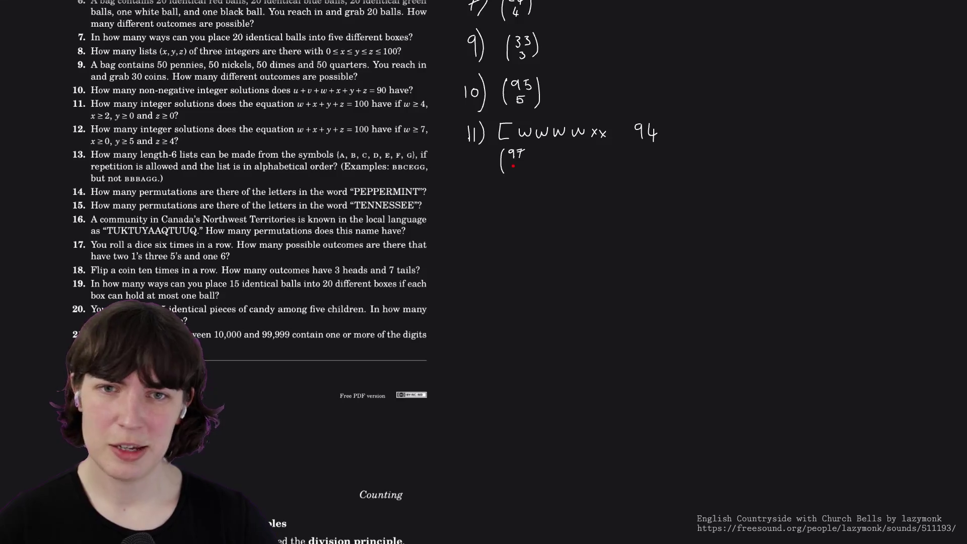
# Write 3 under 97, add an arrow marking it as the answer, and label 12) below.
pyautogui.moveTo(513, 163)
pyautogui.mouseDown()
pyautogui.moveTo(515, 173)
pyautogui.moveTo(528, 172)
pyautogui.mouseUp()
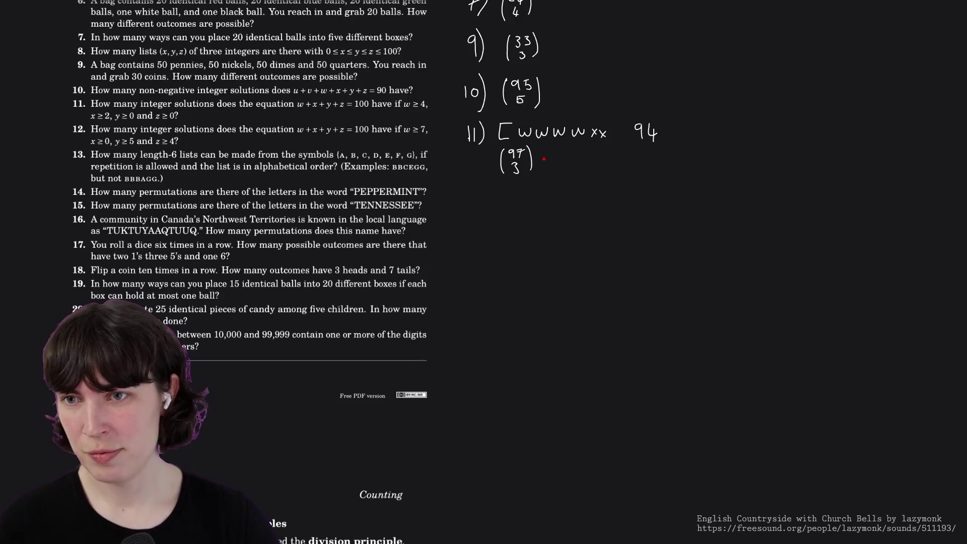
pyautogui.moveTo(540, 158); pyautogui.dragTo(552, 153)
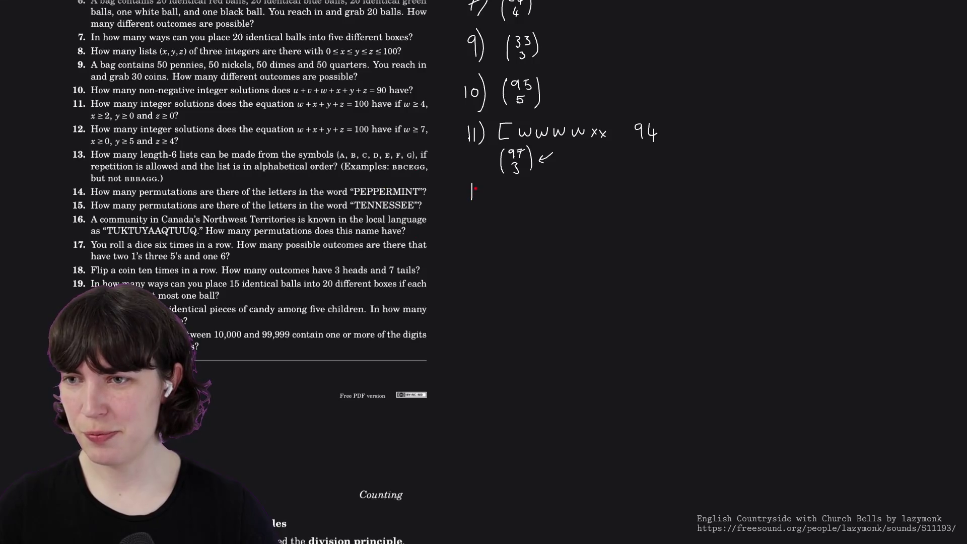
pyautogui.moveTo(477, 187); pyautogui.dragTo(489, 202)
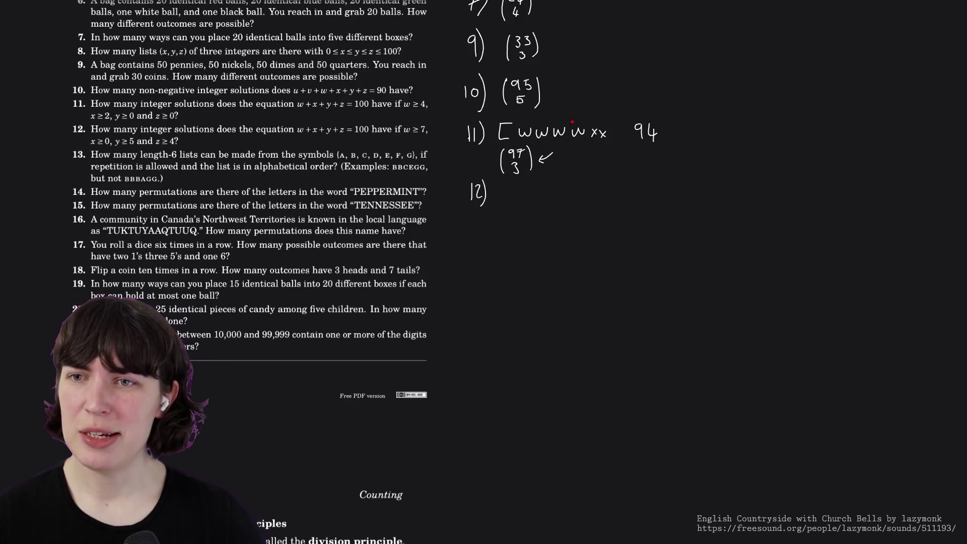
# Add a small superscript after 94 and start writing 16chosen beside 12).
pyautogui.moveTo(664, 115); pyautogui.dragTo(661, 123)
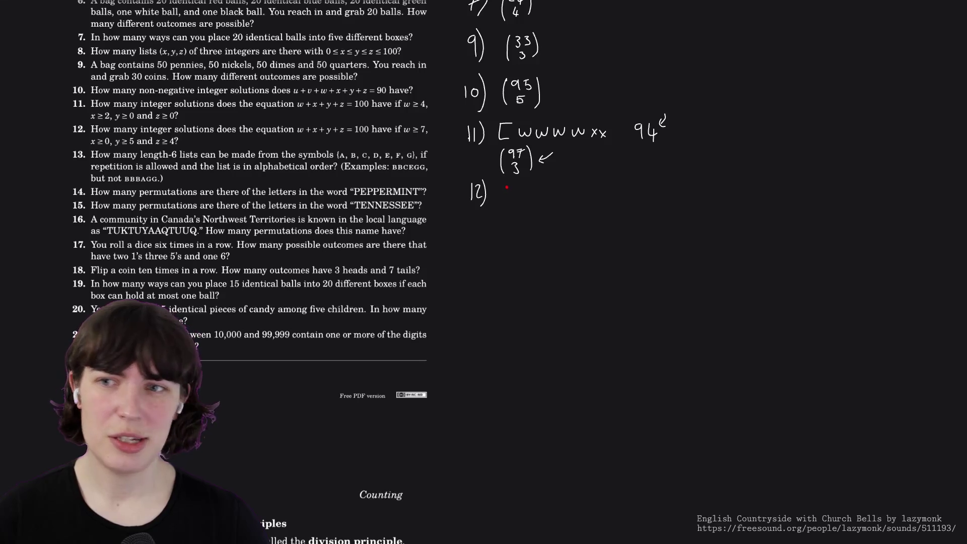
pyautogui.moveTo(506, 188)
pyautogui.mouseDown()
pyautogui.moveTo(507, 198)
pyautogui.moveTo(532, 195)
pyautogui.mouseUp()
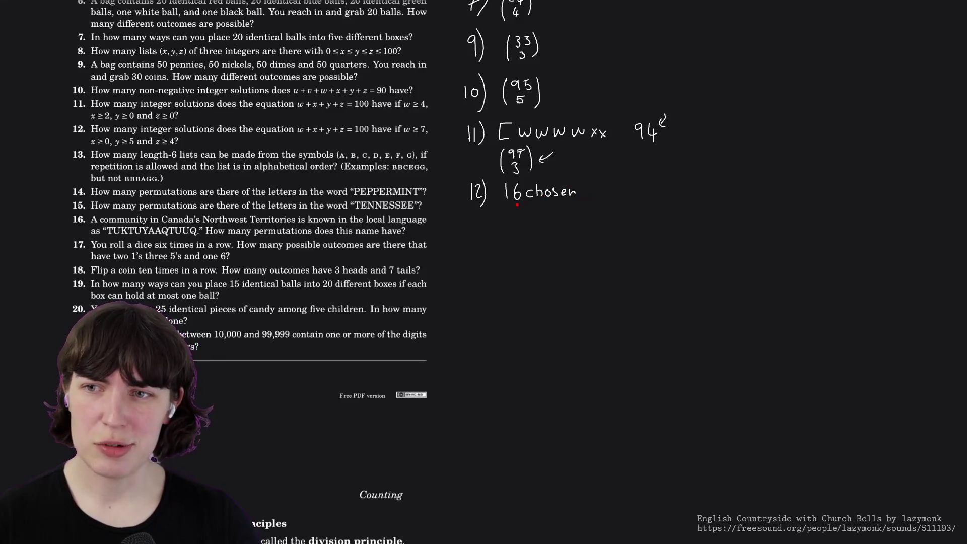
# Write 84 symbols under 16chosen.
pyautogui.moveTo(511, 209); pyautogui.dragTo(522, 220)
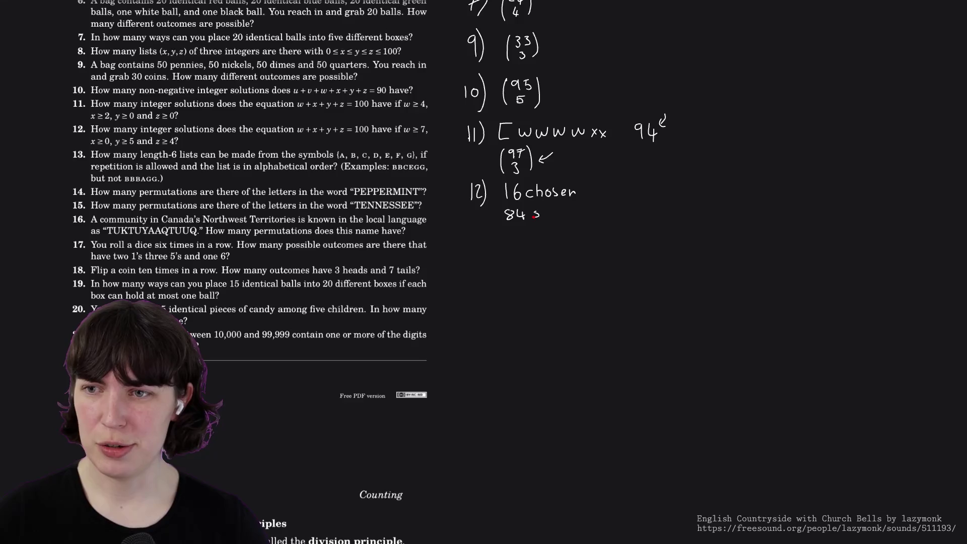
pyautogui.moveTo(543, 215); pyautogui.dragTo(545, 223)
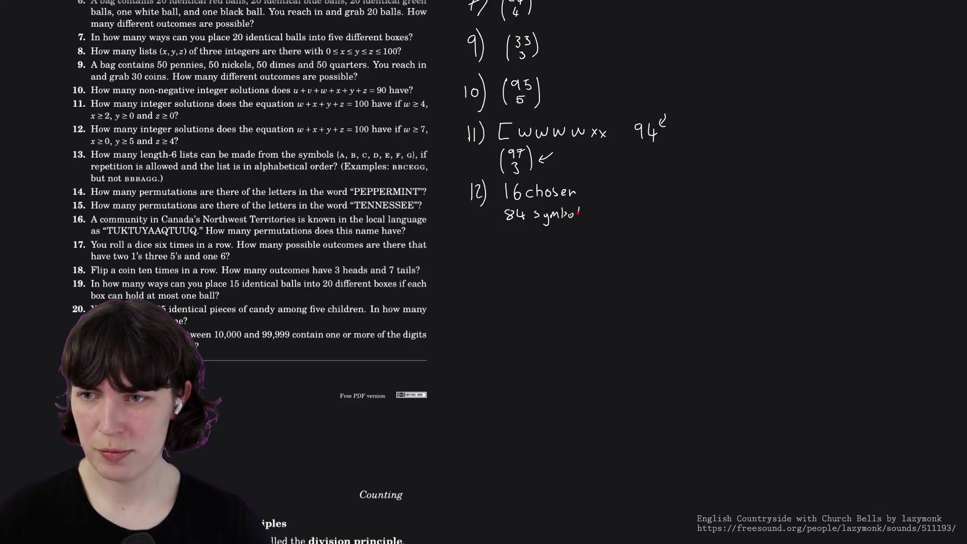
pyautogui.moveTo(584, 214); pyautogui.dragTo(585, 218)
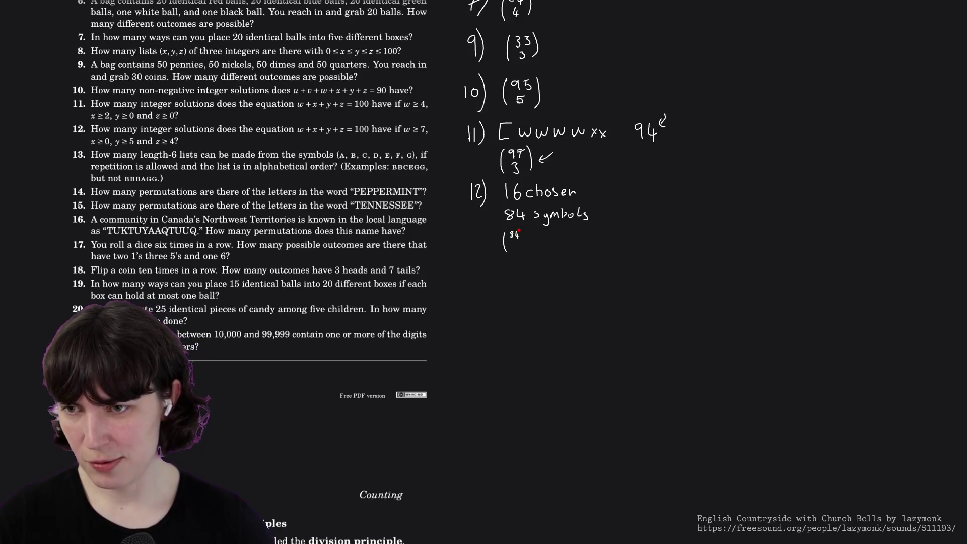
# Write the binomial 87 over 3 below it and label 13) underneath.
pyautogui.moveTo(517, 231); pyautogui.dragTo(521, 241)
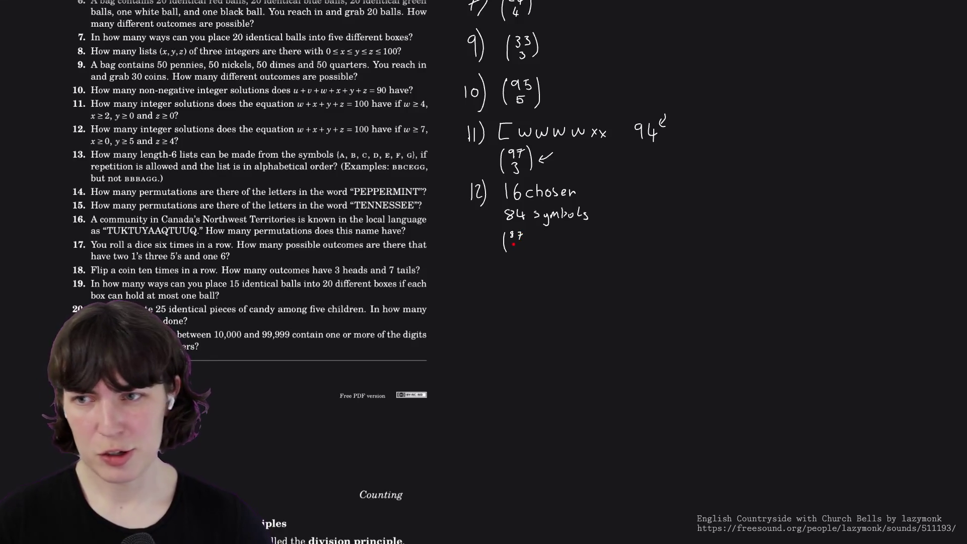
pyautogui.moveTo(513, 243); pyautogui.dragTo(528, 251)
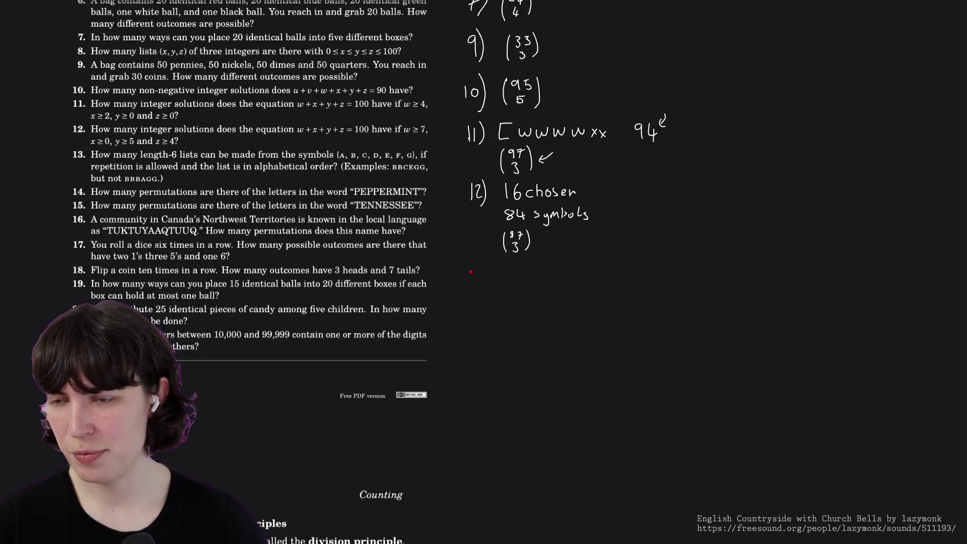
pyautogui.moveTo(470, 266)
pyautogui.mouseDown()
pyautogui.moveTo(471, 280)
pyautogui.moveTo(478, 270)
pyautogui.moveTo(490, 280)
pyautogui.mouseUp()
# Write 12 over 6 after 13), undoing the stray +6, then label 14) below.
pyautogui.hotkey('ctrl', 'z')
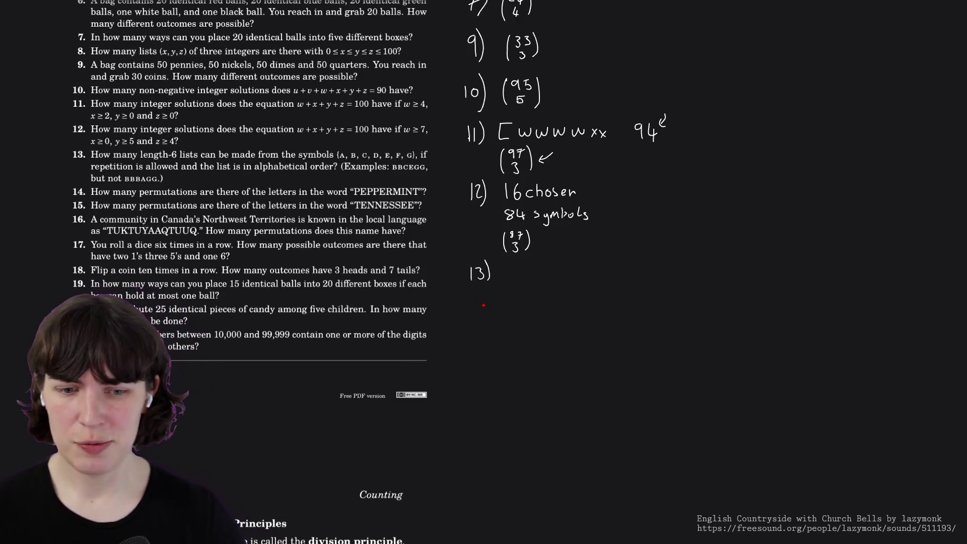
pyautogui.moveTo(505, 264); pyautogui.dragTo(503, 282)
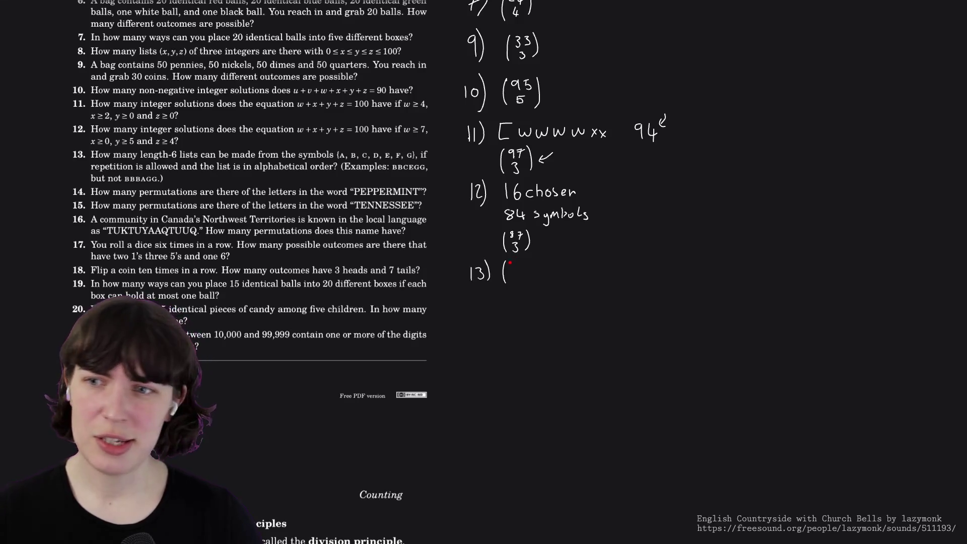
pyautogui.moveTo(514, 260); pyautogui.dragTo(511, 269)
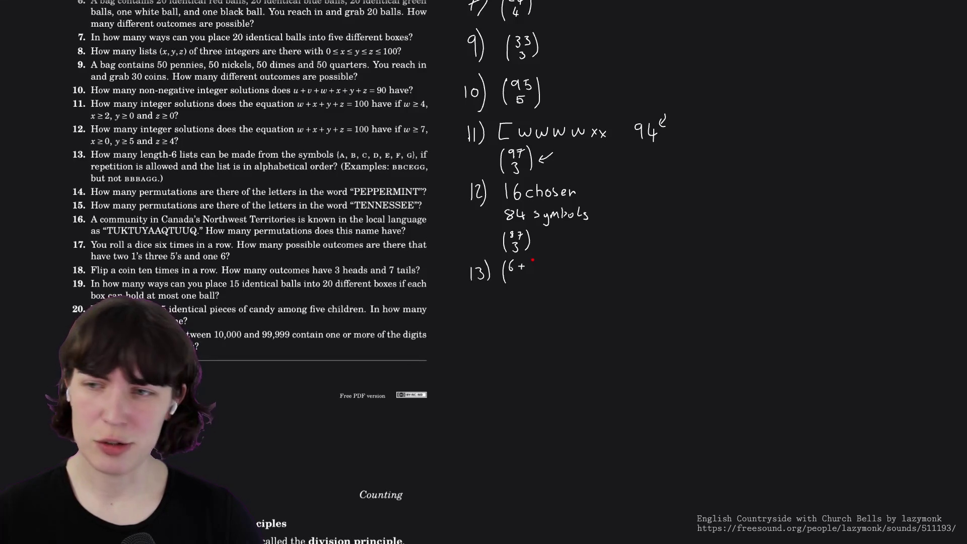
pyautogui.moveTo(534, 259)
pyautogui.mouseDown()
pyautogui.moveTo(534, 271)
pyautogui.moveTo(513, 271)
pyautogui.moveTo(523, 270)
pyautogui.mouseUp()
pyautogui.hotkey('ctrl', 'z')
pyautogui.hotkey('ctrl', 'z')
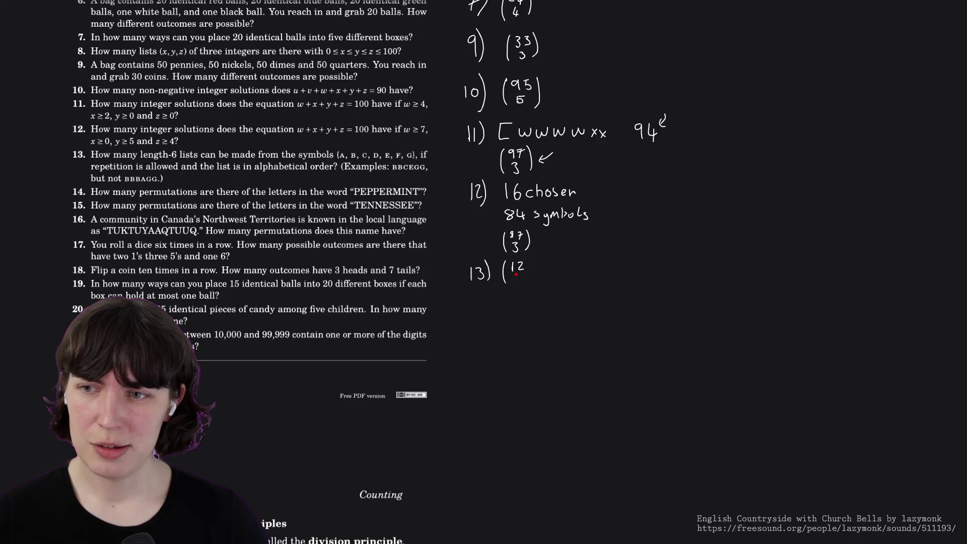
pyautogui.moveTo(531, 257); pyautogui.dragTo(531, 282)
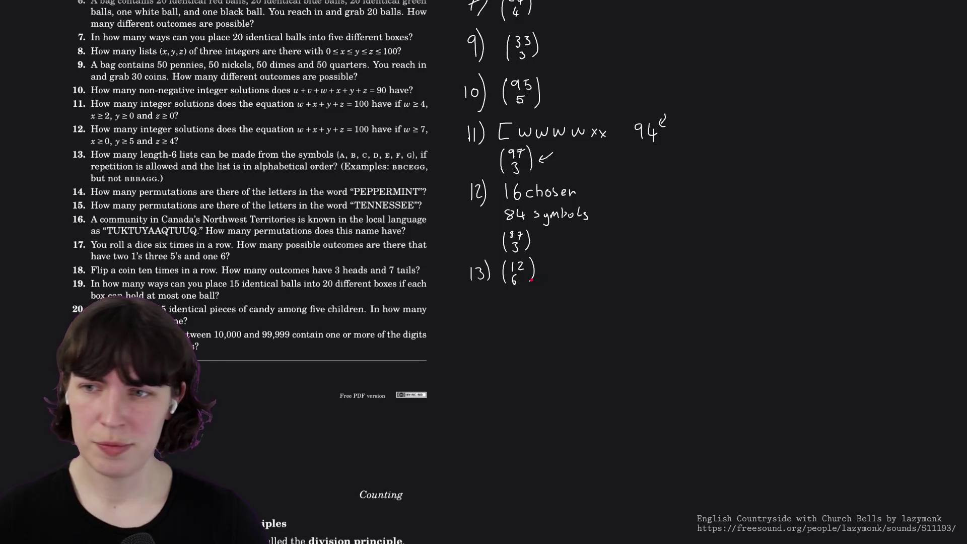
pyautogui.moveTo(473, 304); pyautogui.dragTo(489, 321)
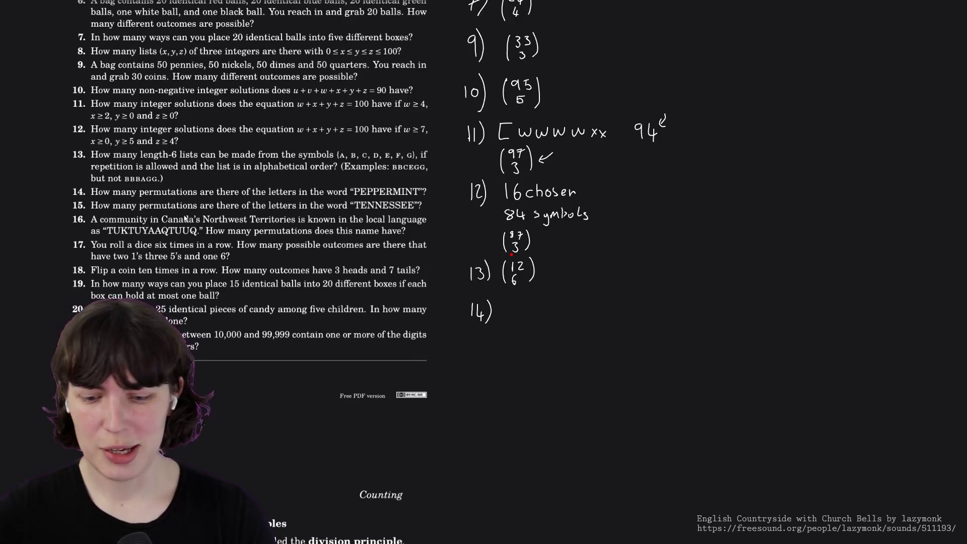
pyautogui.scroll(1, 186, 218)
pyautogui.scroll(2, 186, 219)
pyautogui.scroll(1, 186, 219)
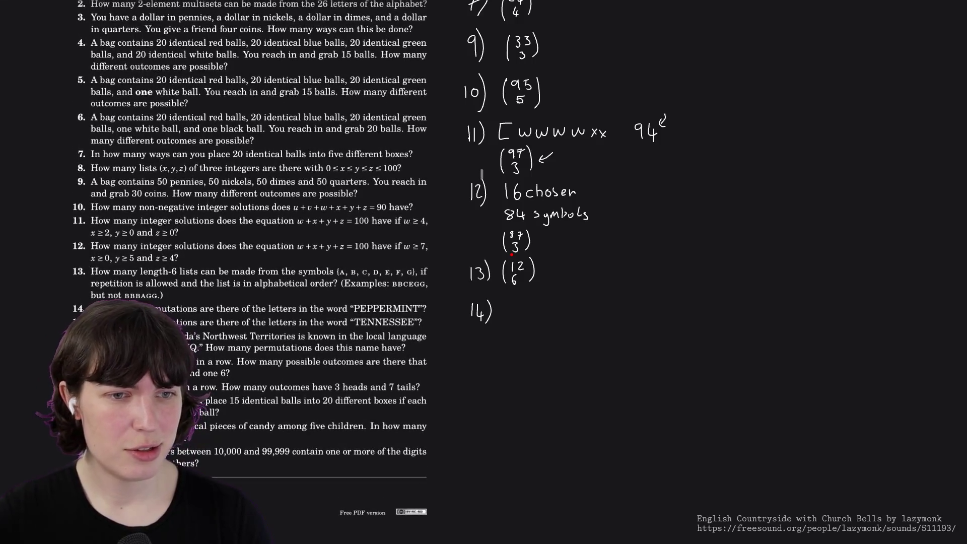
pyautogui.scroll(5, 243, 272)
pyautogui.scroll(5, 241, 272)
pyautogui.scroll(3, 241, 273)
pyautogui.scroll(1, 242, 272)
pyautogui.scroll(-1, 242, 271)
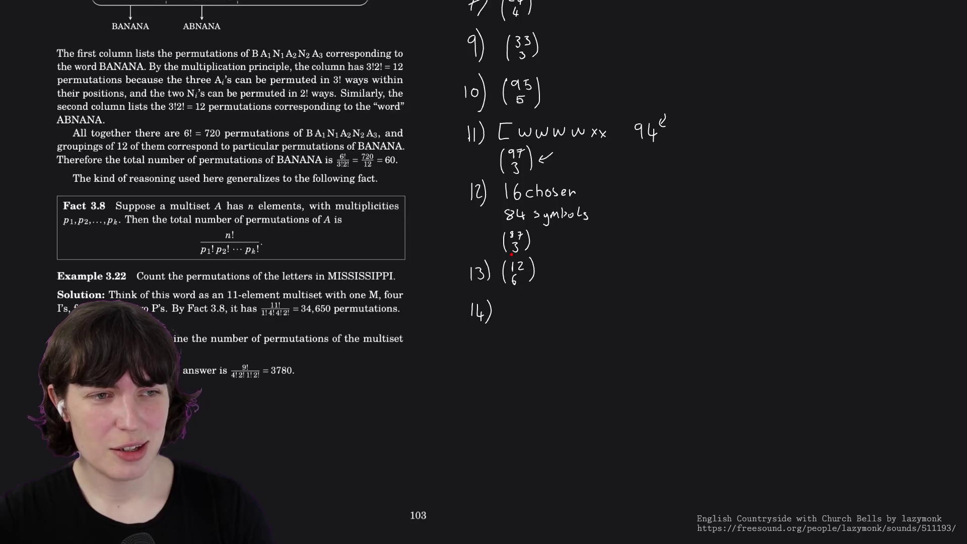
pyautogui.scroll(-1, 230, 226)
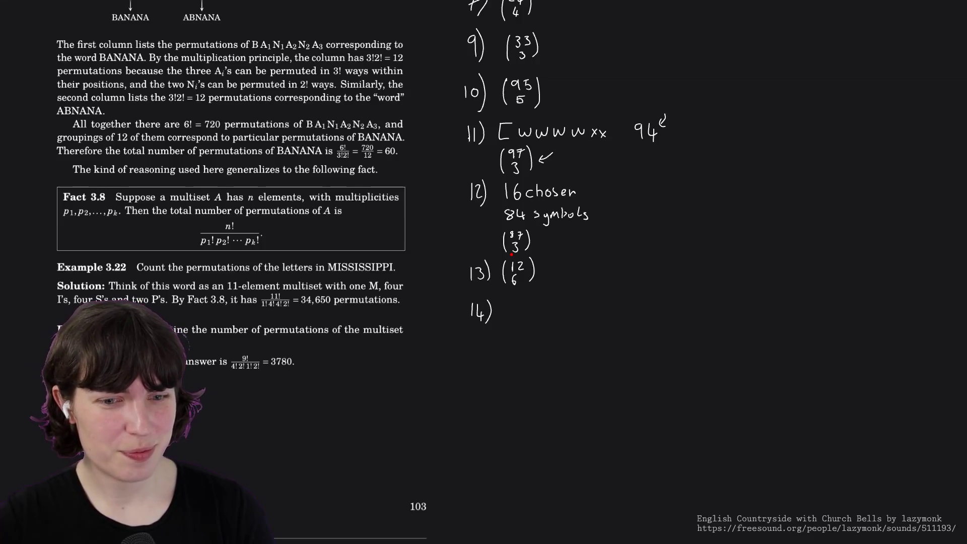
pyautogui.scroll(-3, 242, 267)
pyautogui.scroll(-5, 242, 267)
pyautogui.scroll(-5, 241, 268)
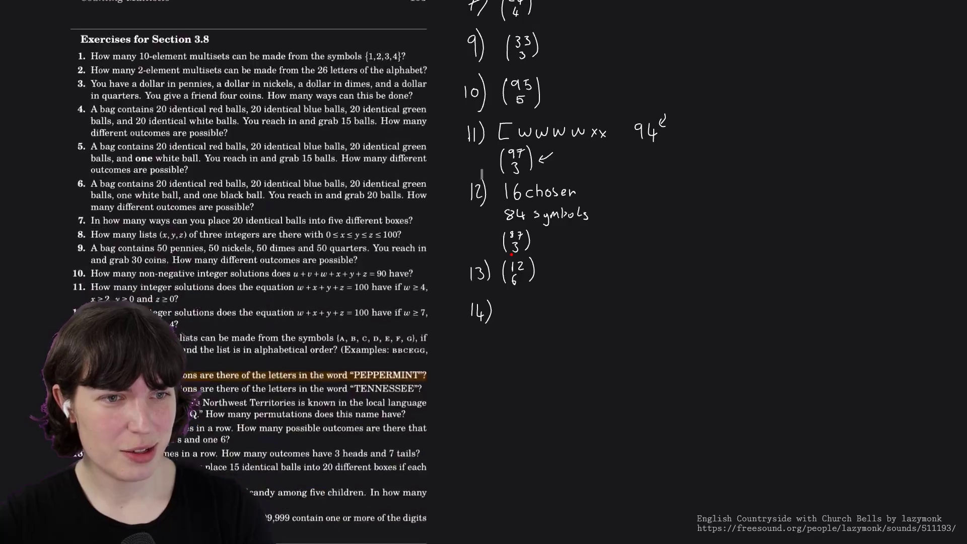
pyautogui.scroll(-5, 241, 267)
pyautogui.scroll(-2, 242, 267)
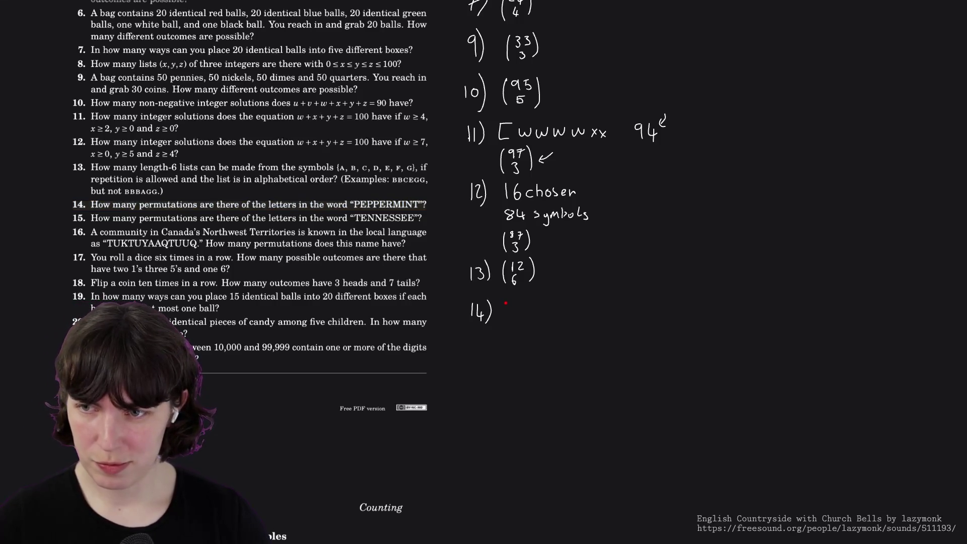
# Write out the letters of PEPPERMINT on line 14, P P E R M and so on.
pyautogui.moveTo(510, 302); pyautogui.dragTo(526, 306)
pyautogui.hotkey('ctrl', 'z')
pyautogui.moveTo(570, 317)
pyautogui.mouseDown()
pyautogui.moveTo(569, 305)
pyautogui.moveTo(578, 319)
pyautogui.mouseUp()
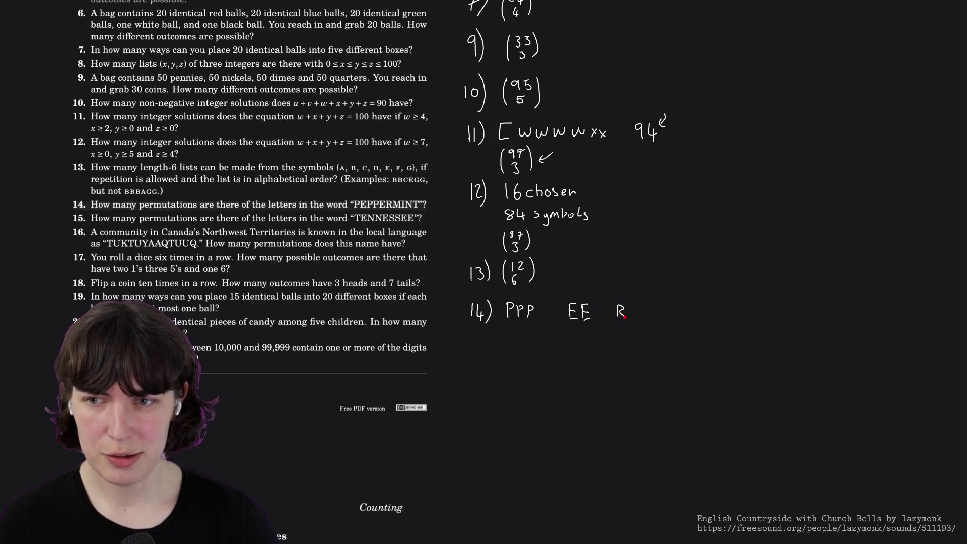
pyautogui.moveTo(643, 308); pyautogui.dragTo(686, 318)
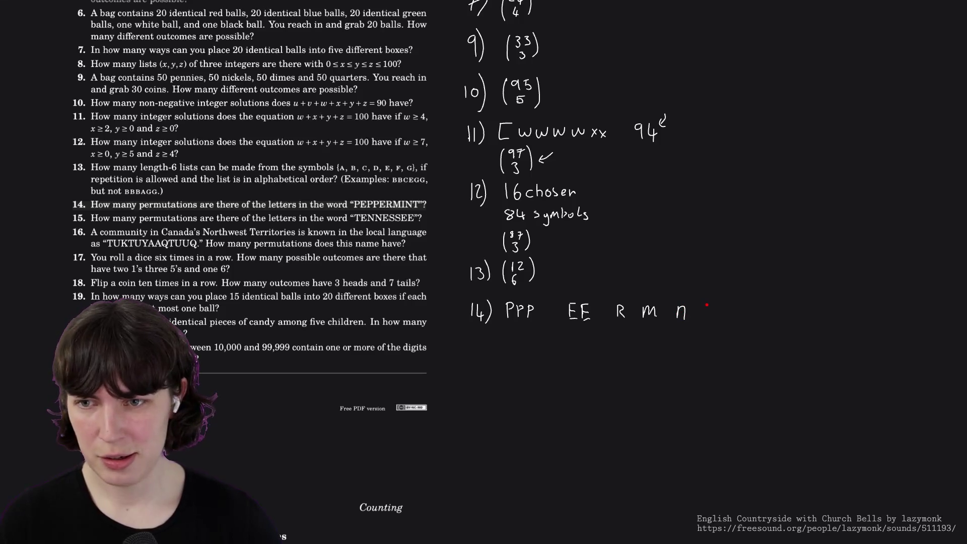
pyautogui.moveTo(725, 306)
pyautogui.mouseDown()
pyautogui.moveTo(724, 318)
pyautogui.moveTo(733, 305)
pyautogui.mouseUp()
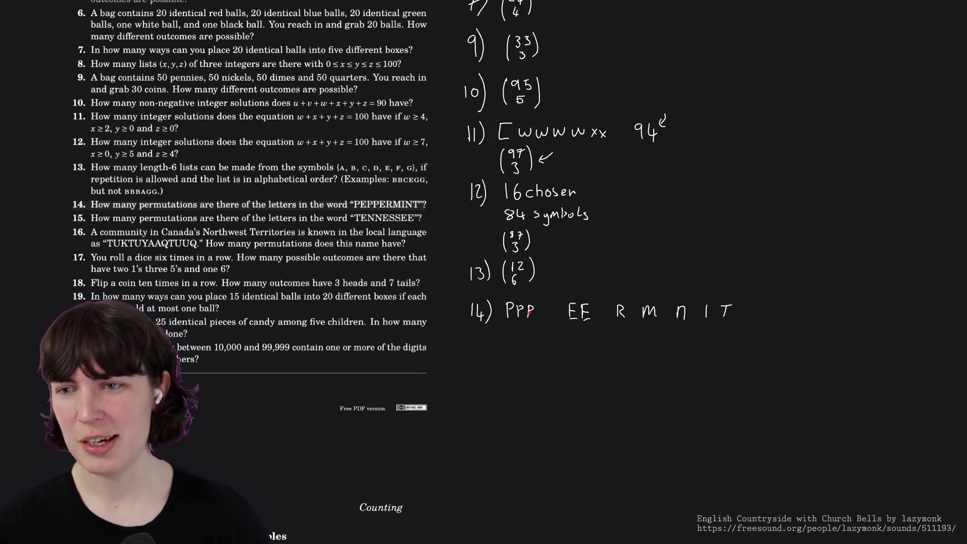
# Collapse repeats into counts P3 and E2, restoring letters erased by accident.
pyautogui.moveTo(533, 312)
pyautogui.mouseDown()
pyautogui.moveTo(521, 309)
pyautogui.moveTo(524, 316)
pyautogui.mouseUp()
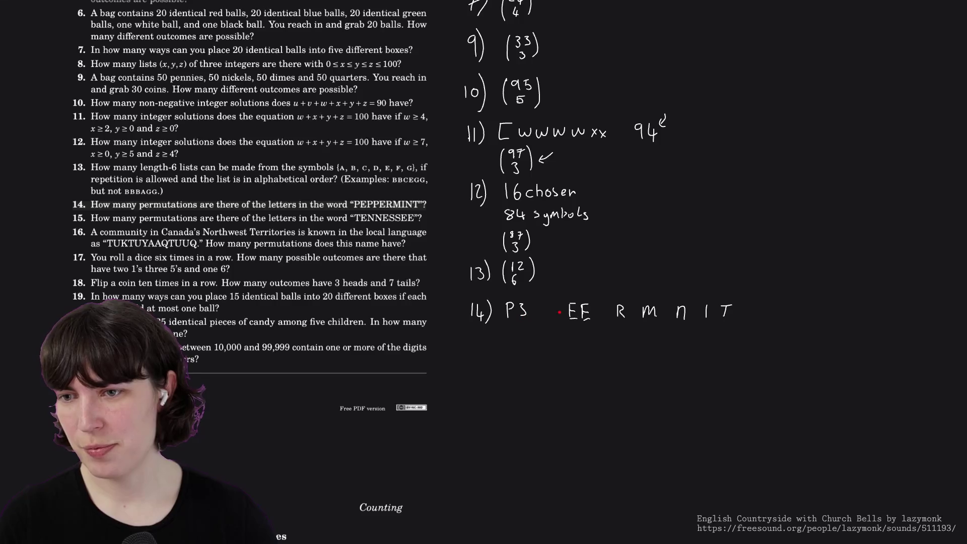
pyautogui.moveTo(586, 304); pyautogui.dragTo(585, 315)
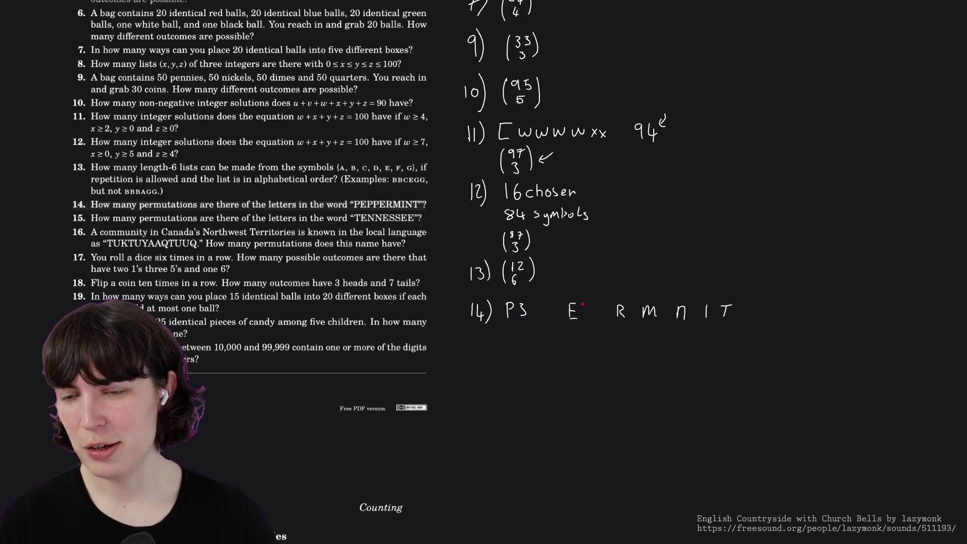
pyautogui.moveTo(580, 304)
pyautogui.mouseDown()
pyautogui.moveTo(584, 317)
pyautogui.moveTo(629, 318)
pyautogui.mouseUp()
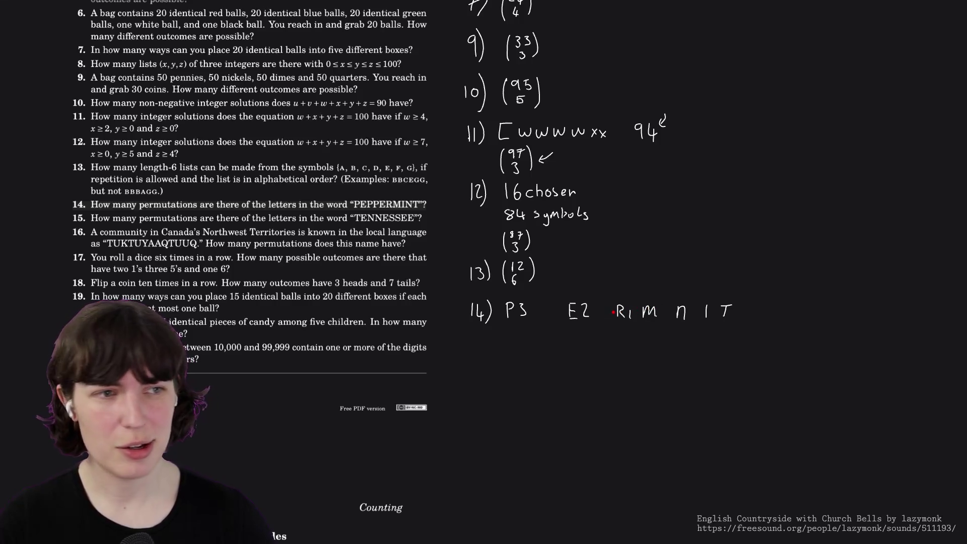
pyautogui.moveTo(613, 311); pyautogui.dragTo(739, 312)
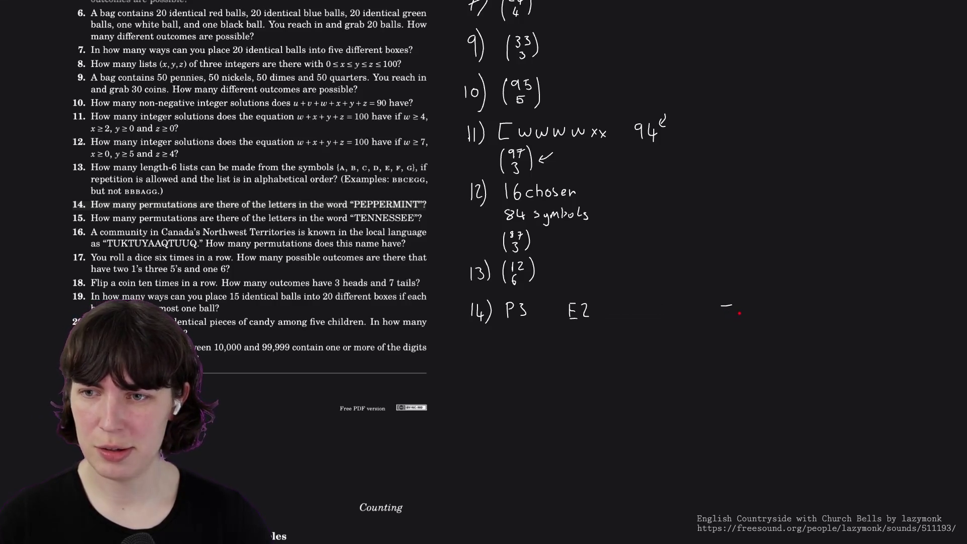
pyautogui.hotkey('ctrl', 'z')
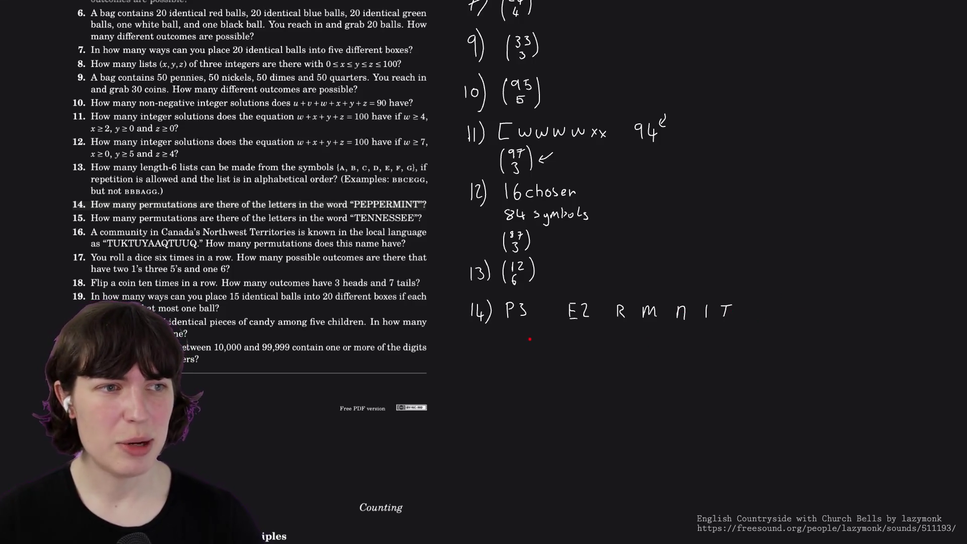
pyautogui.moveTo(483, 233); pyautogui.dragTo(483, 237)
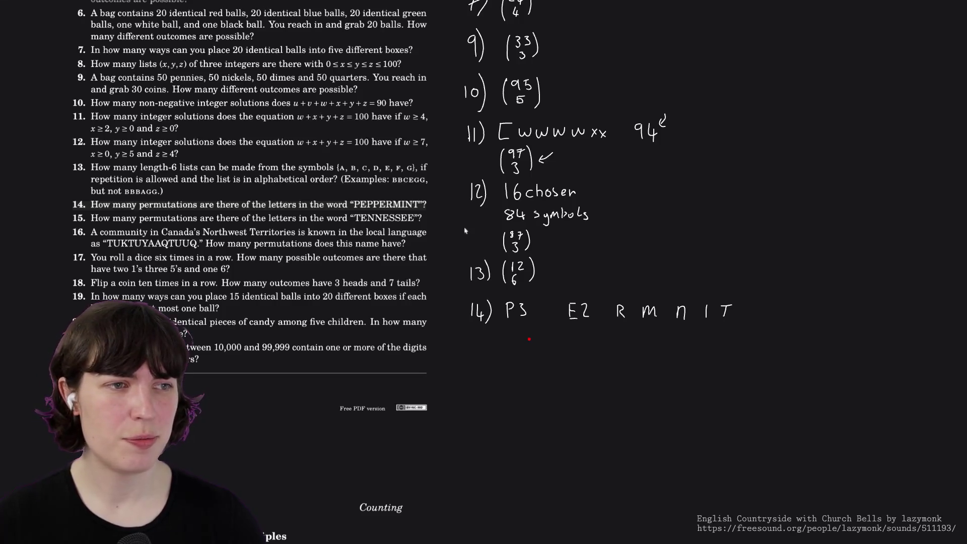
pyautogui.scroll(5, 298, 208)
pyautogui.scroll(4, 299, 208)
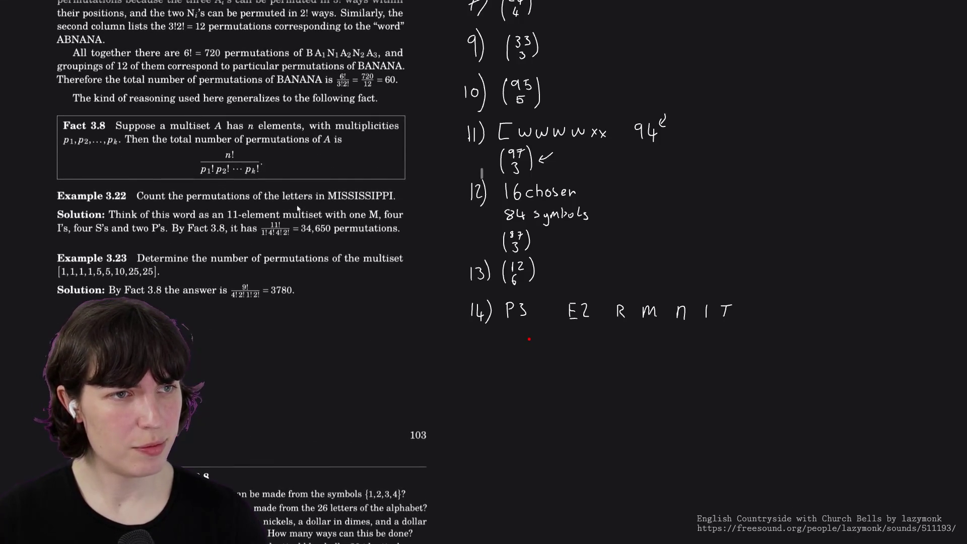
pyautogui.scroll(-5, 298, 208)
pyautogui.scroll(-4, 299, 208)
pyautogui.scroll(-1, 299, 207)
pyautogui.scroll(-1, 298, 207)
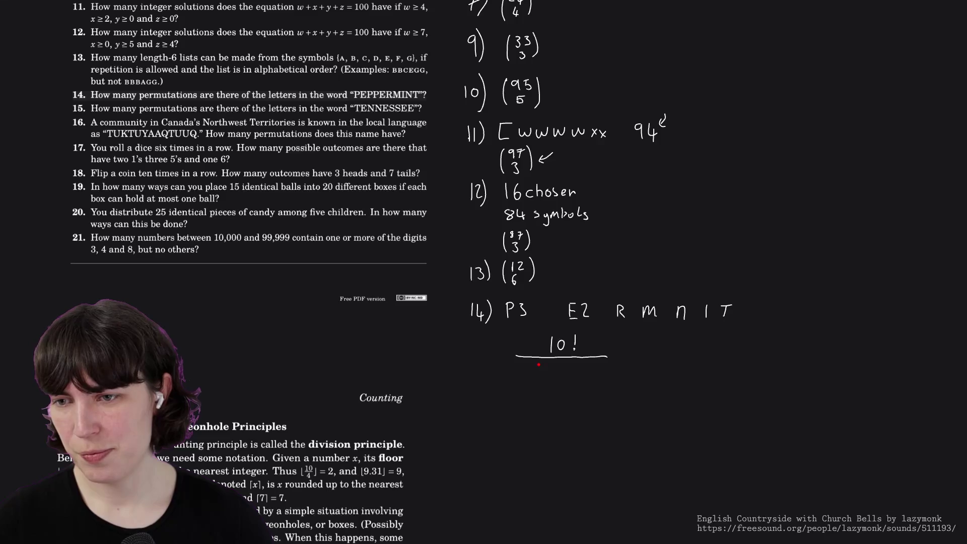
# Write 3!2! under the fraction bar of 10!
pyautogui.moveTo(554, 361); pyautogui.dragTo(553, 370)
pyautogui.click(554, 372)
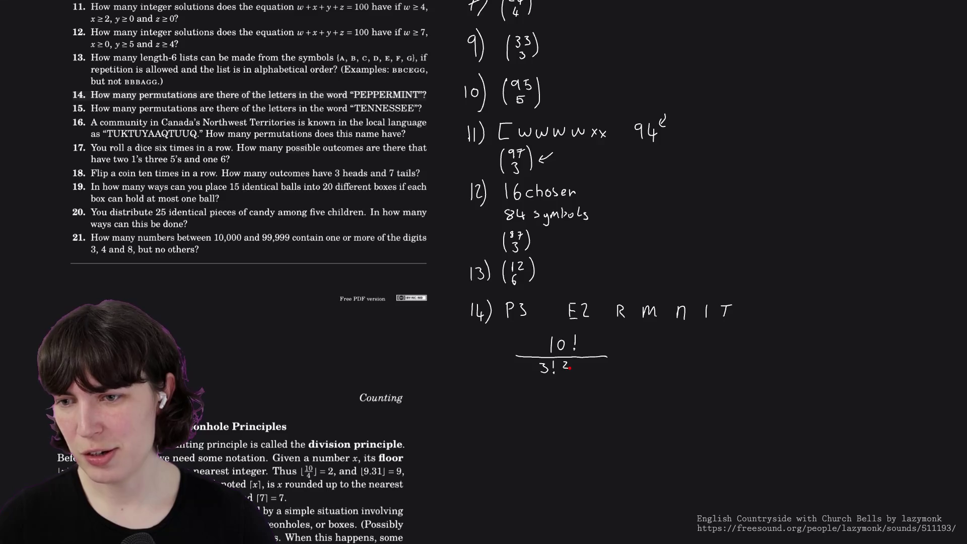
pyautogui.moveTo(560, 364); pyautogui.dragTo(574, 368)
pyautogui.click(574, 373)
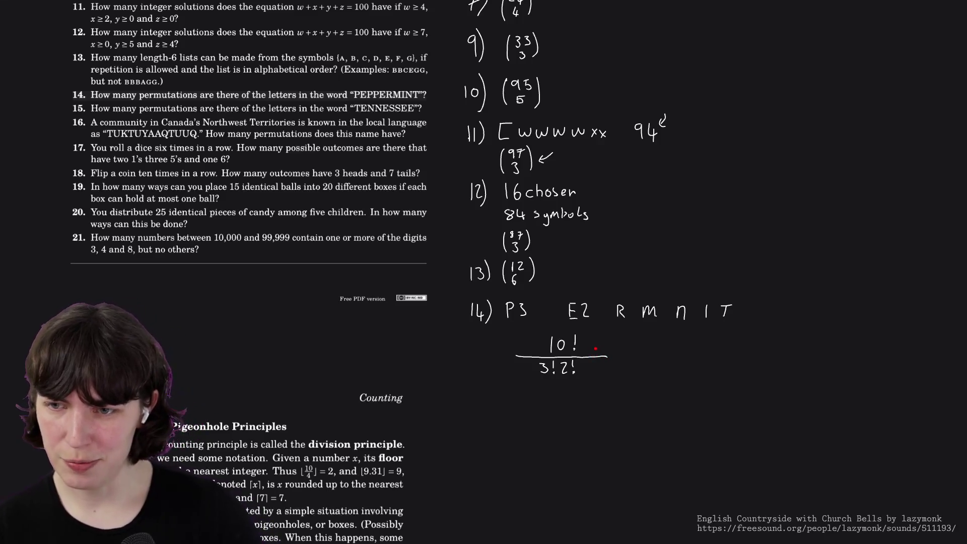
# Add an equals sign and start writing the result 302,400.
pyautogui.moveTo(628, 349); pyautogui.dragTo(640, 349)
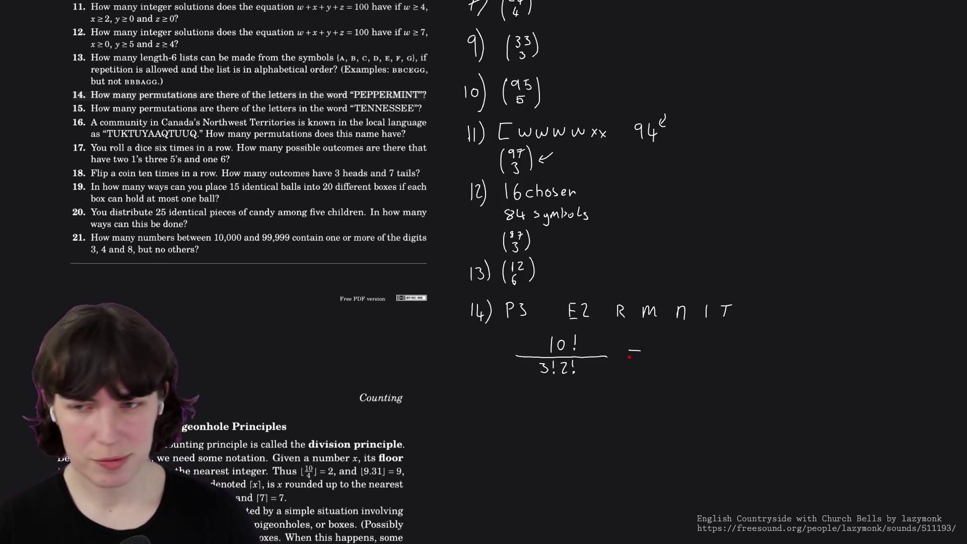
pyautogui.moveTo(628, 356); pyautogui.dragTo(641, 356)
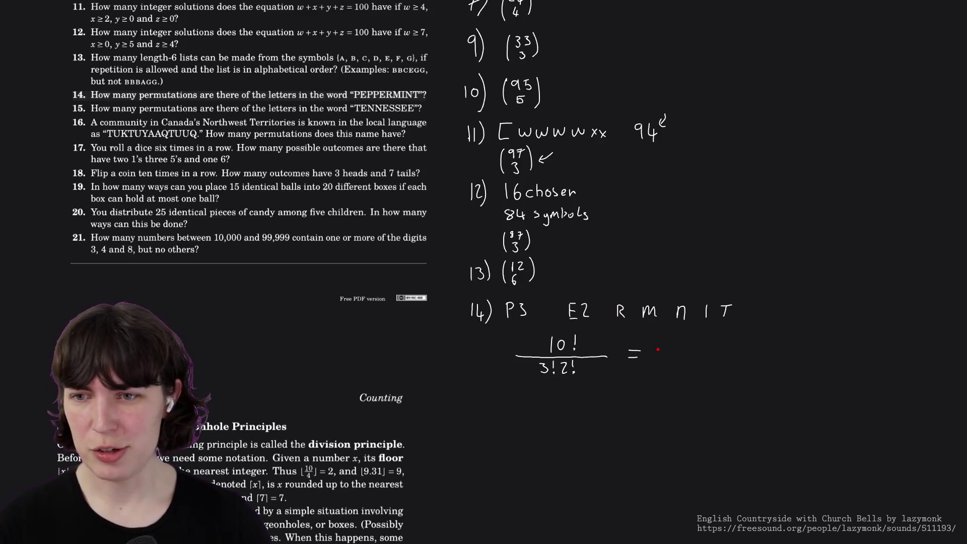
pyautogui.moveTo(656, 346); pyautogui.dragTo(654, 357)
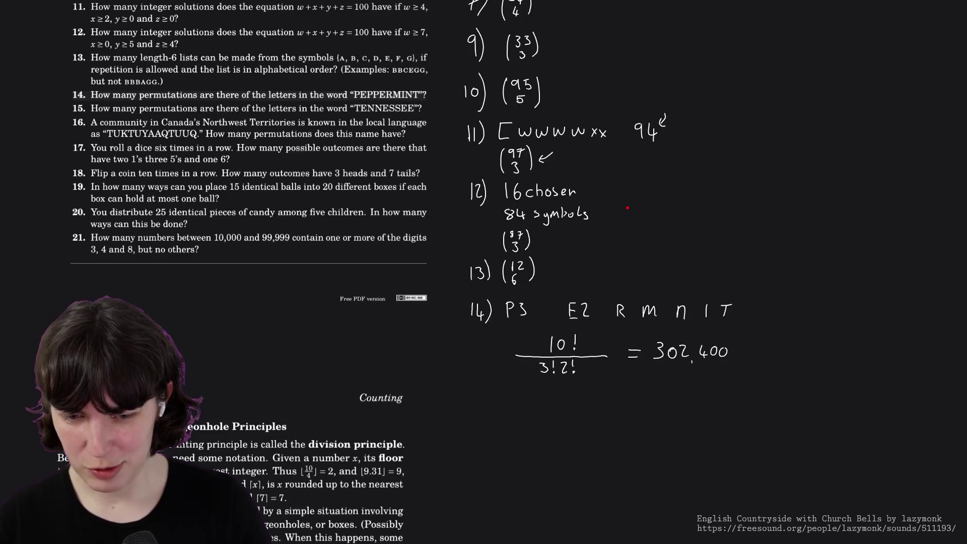
pyautogui.scroll(-5, 627, 208)
# Pan the board up slightly and start the 15) label below problem 14.
pyautogui.moveTo(619, 164); pyautogui.dragTo(602, 132)
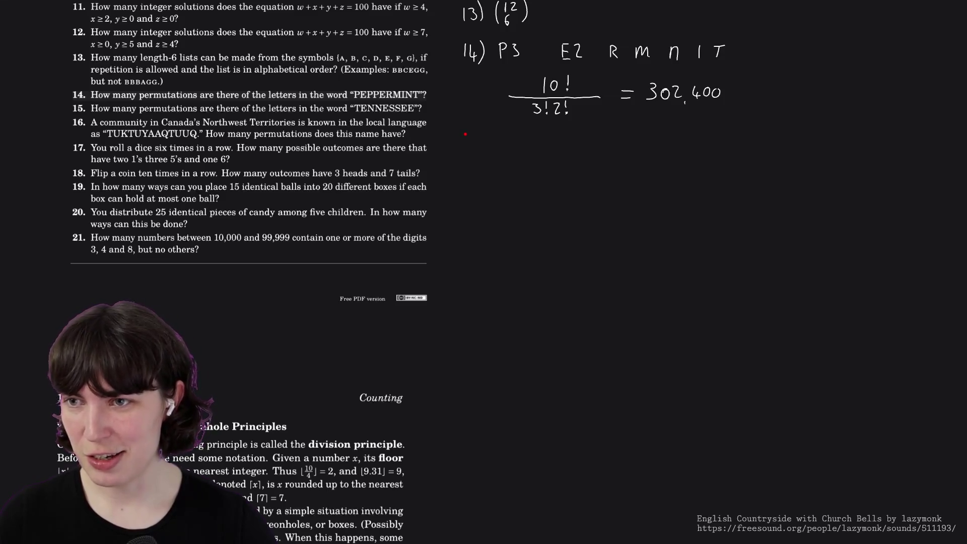
pyautogui.moveTo(466, 131); pyautogui.dragTo(465, 143)
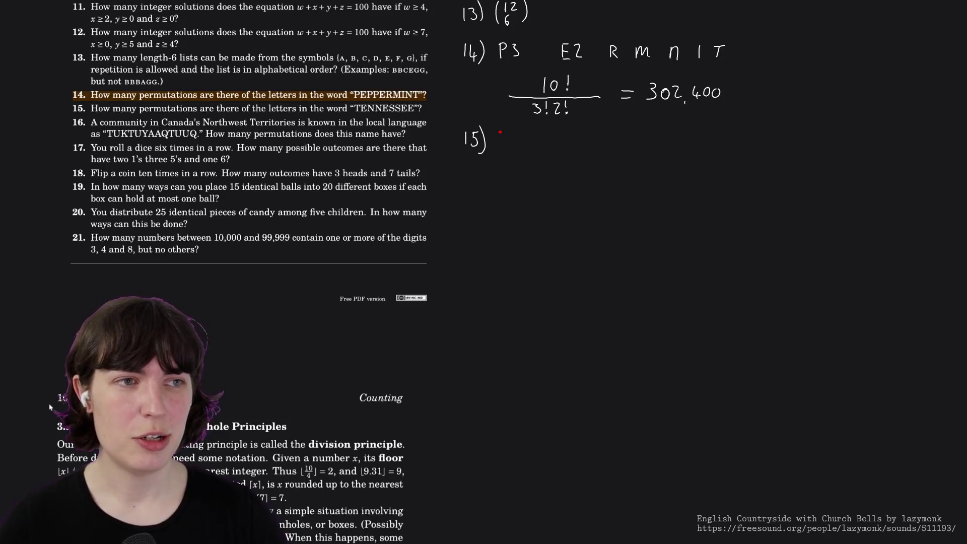
pyautogui.scroll(-1, 76, 225)
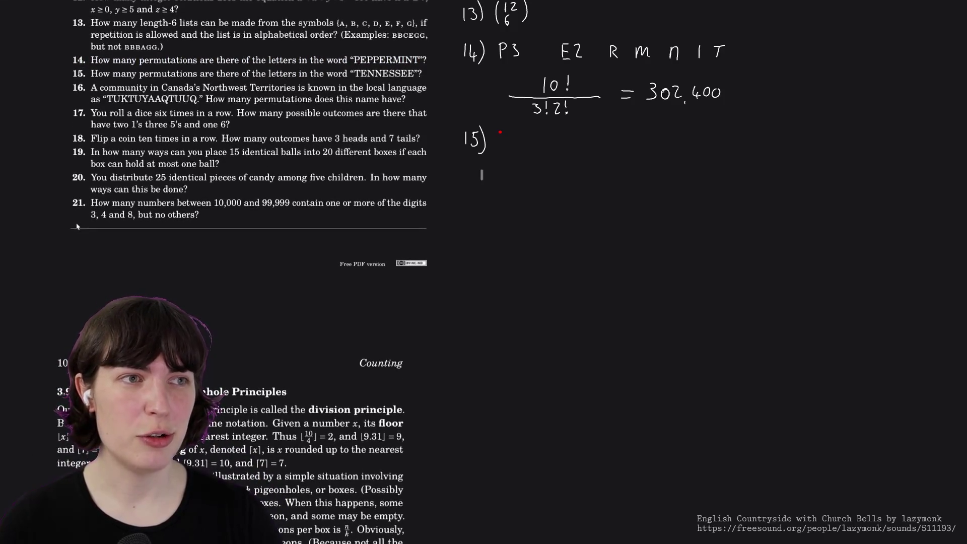
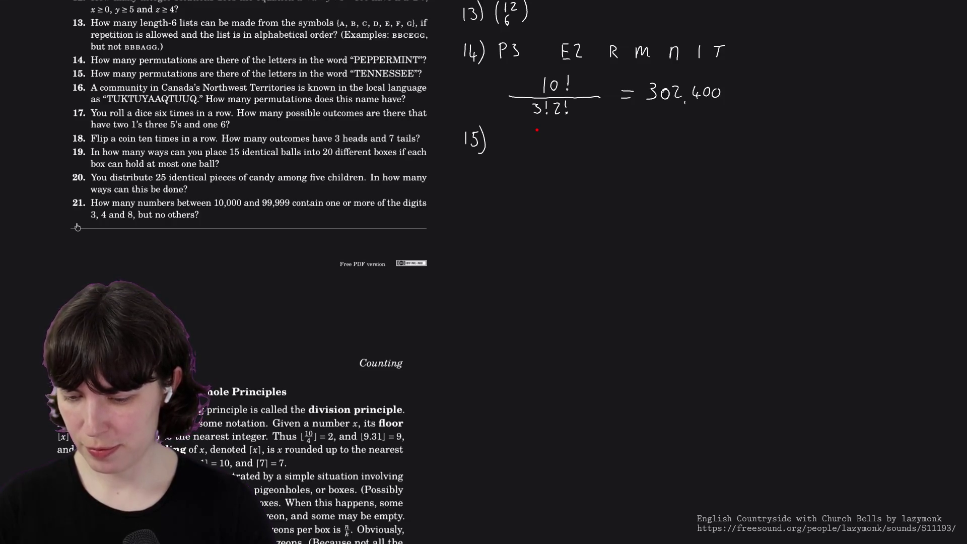
# Write problem 15's 9! over a fraction bar and tally the repeated TENNESSEE letters N, E beside it.
pyautogui.moveTo(530, 134); pyautogui.dragTo(531, 144)
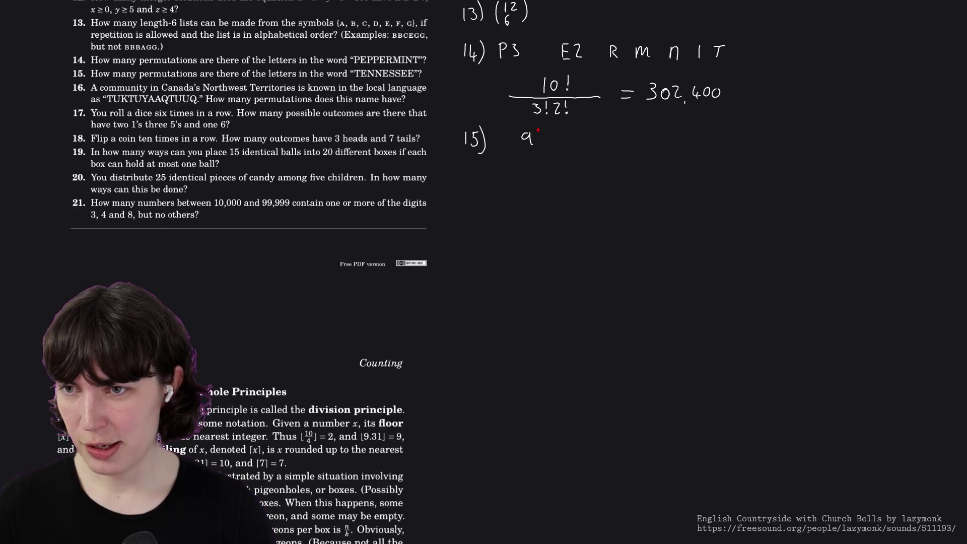
pyautogui.moveTo(499, 152); pyautogui.dragTo(586, 151)
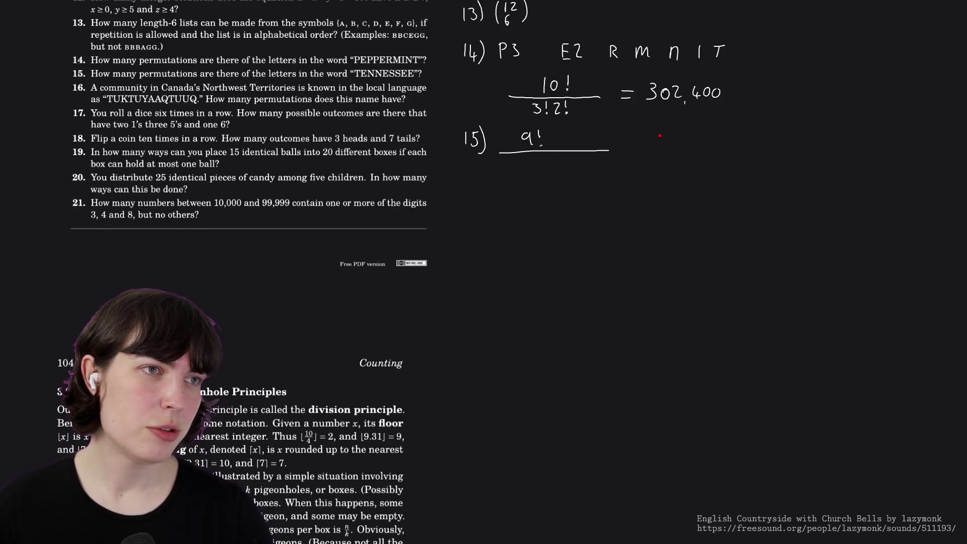
pyautogui.moveTo(657, 137)
pyautogui.mouseDown()
pyautogui.moveTo(657, 127)
pyautogui.moveTo(675, 128)
pyautogui.mouseUp()
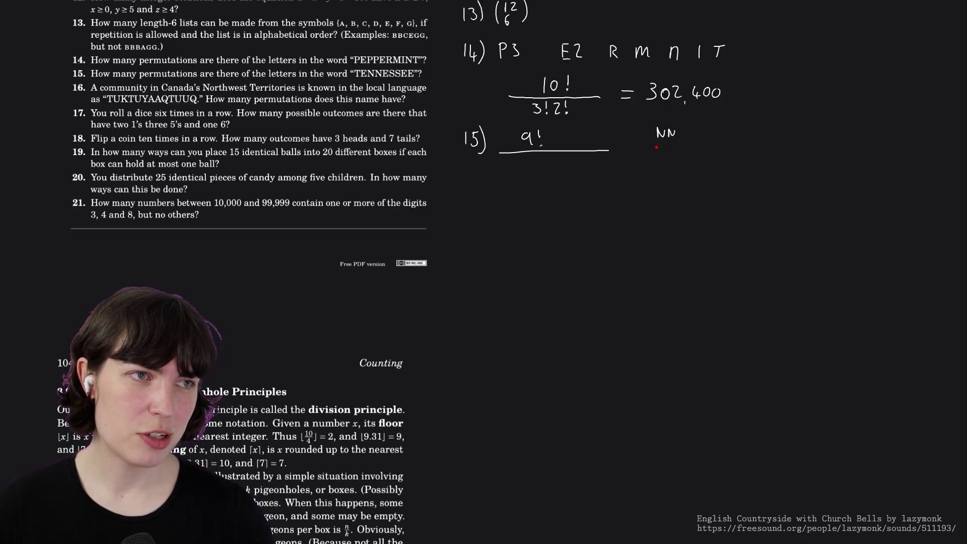
pyautogui.moveTo(655, 147); pyautogui.dragTo(660, 156)
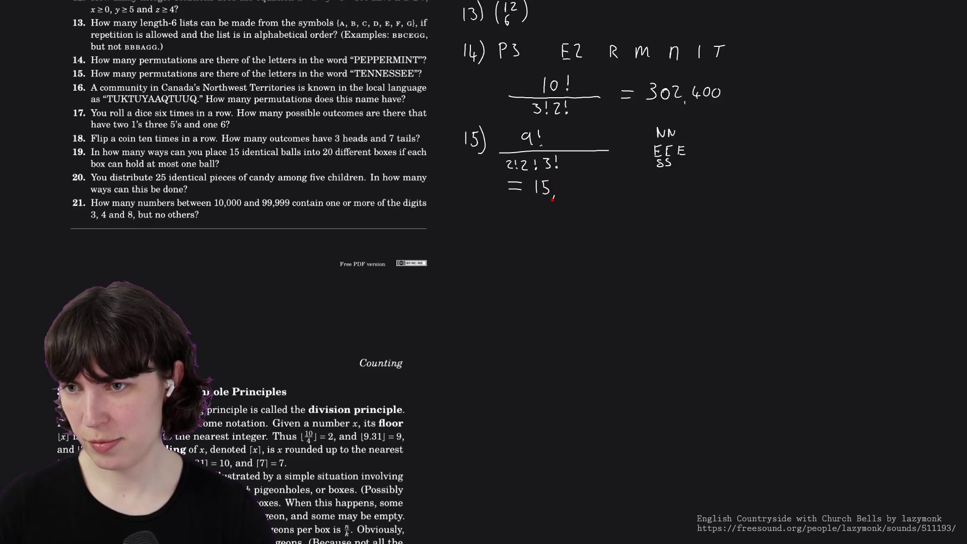
# Finish 15,120, add a fourth E to the tally, erase the 3 in the denominator and cross out 15,120.
pyautogui.moveTo(564, 184)
pyautogui.mouseDown()
pyautogui.moveTo(572, 194)
pyautogui.moveTo(578, 185)
pyautogui.mouseUp()
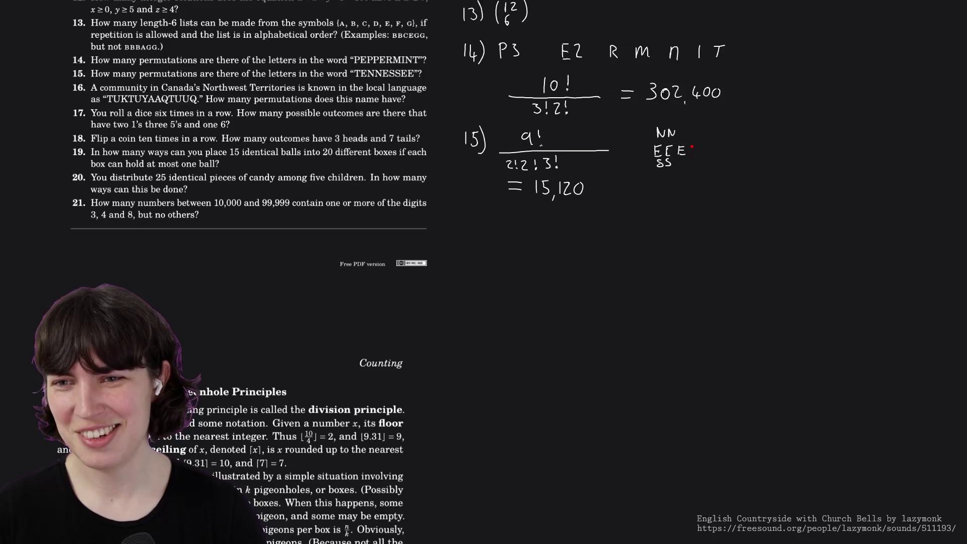
pyautogui.moveTo(689, 156); pyautogui.dragTo(698, 155)
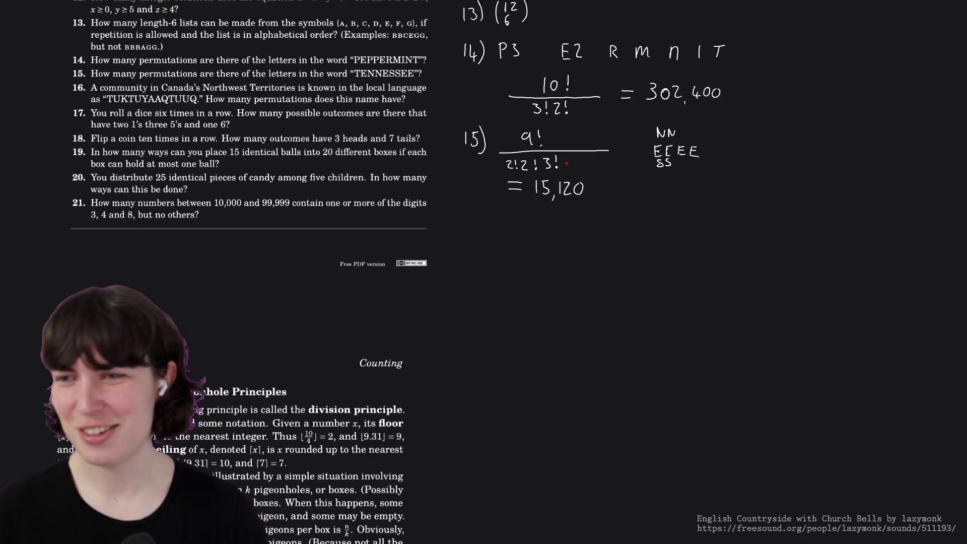
pyautogui.moveTo(548, 160); pyautogui.dragTo(544, 160)
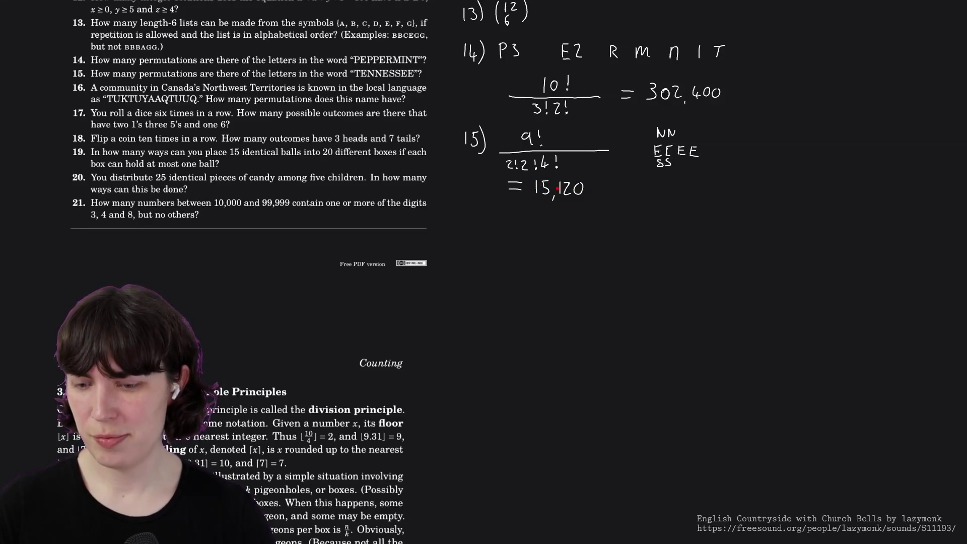
pyautogui.moveTo(534, 188); pyautogui.dragTo(580, 187)
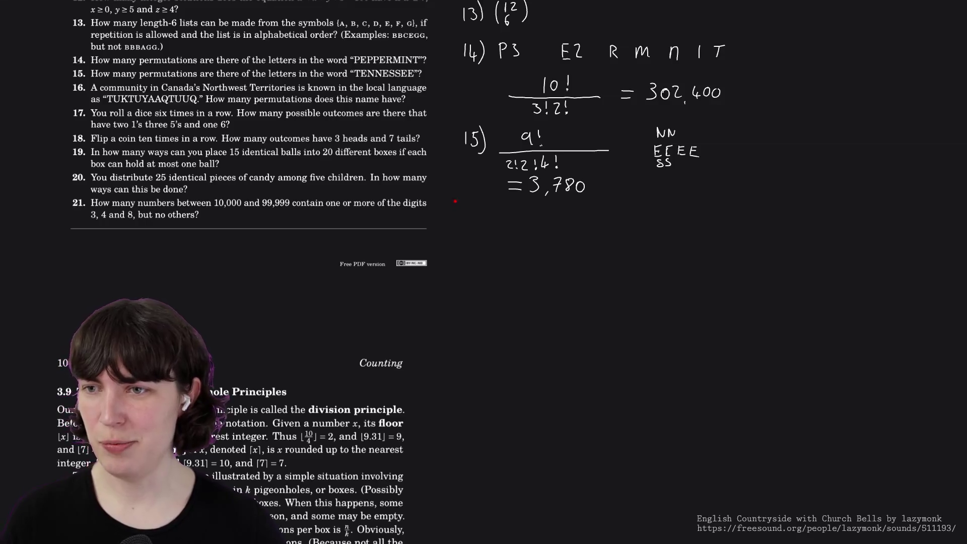
# Label problem 17 and draw the six blank slots for the dice rolls.
pyautogui.moveTo(472, 206)
pyautogui.mouseDown()
pyautogui.moveTo(471, 224)
pyautogui.moveTo(483, 224)
pyautogui.mouseUp()
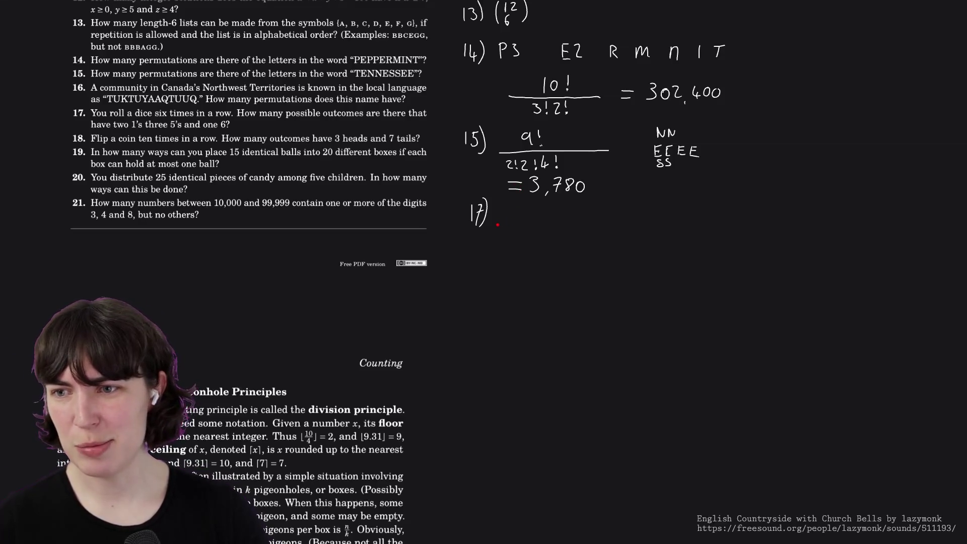
pyautogui.moveTo(497, 223); pyautogui.dragTo(644, 222)
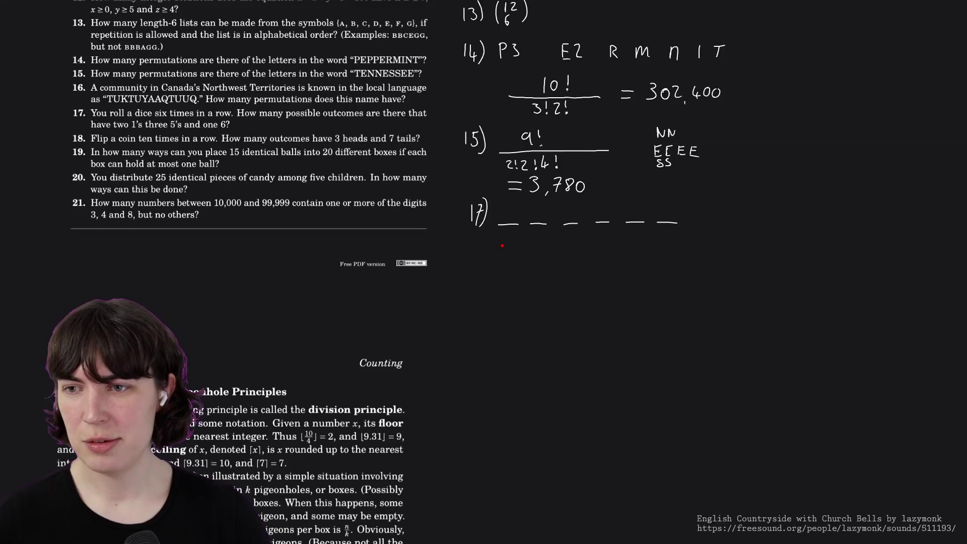
# List the dice values 1, 1, 5, 6 under problem 17's slots and begin the sample outcome 115622.
pyautogui.moveTo(501, 245); pyautogui.dragTo(502, 258)
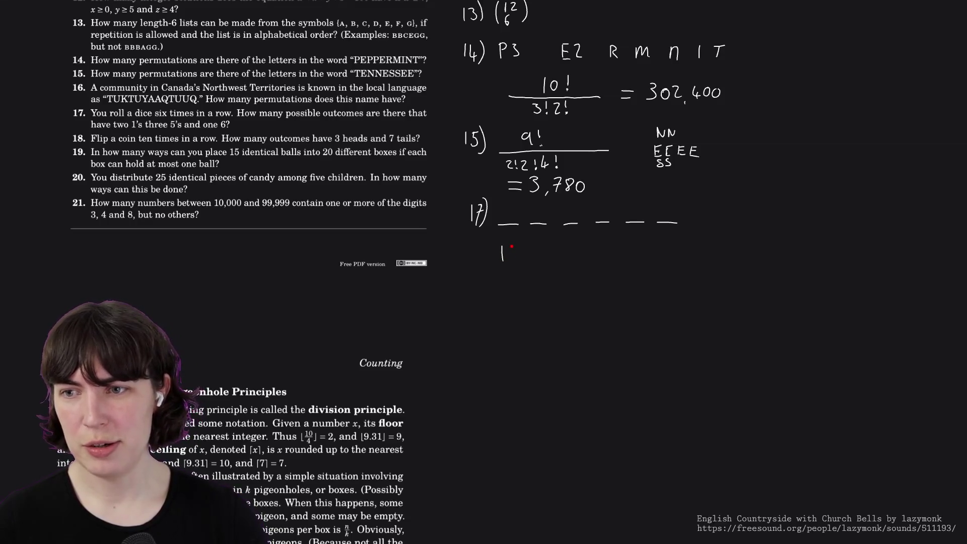
pyautogui.moveTo(504, 269); pyautogui.dragTo(507, 299)
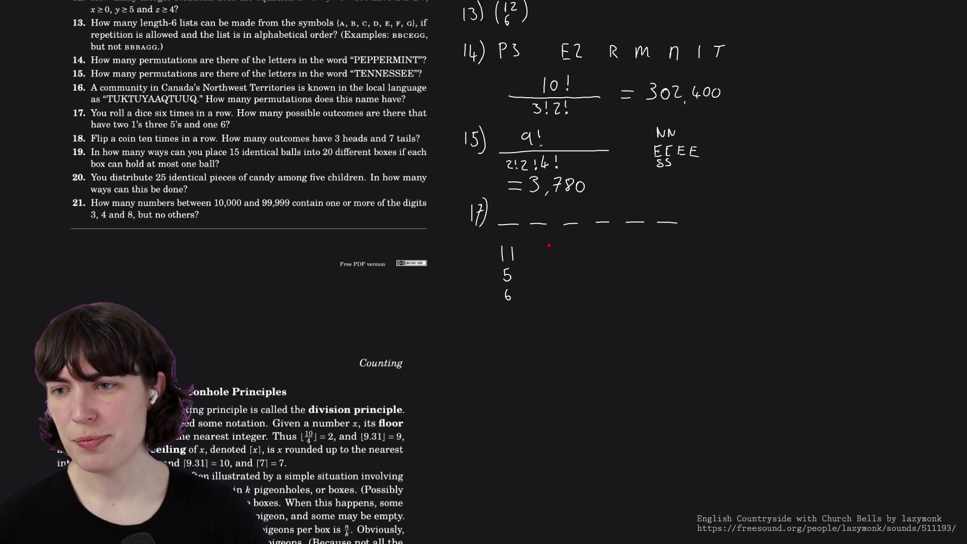
pyautogui.moveTo(549, 244)
pyautogui.mouseDown()
pyautogui.moveTo(544, 254)
pyautogui.moveTo(564, 244)
pyautogui.moveTo(560, 256)
pyautogui.moveTo(576, 250)
pyautogui.mouseUp()
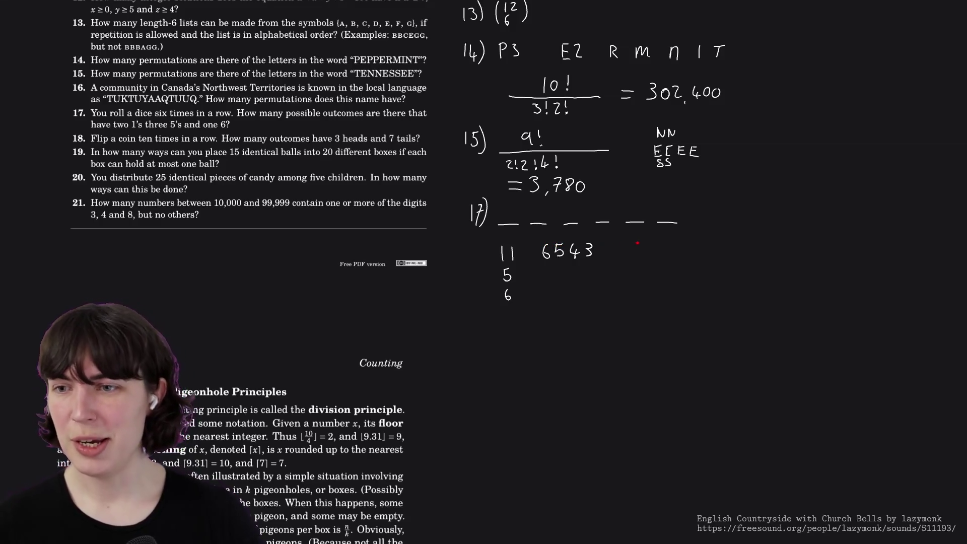
pyautogui.moveTo(634, 252); pyautogui.dragTo(633, 266)
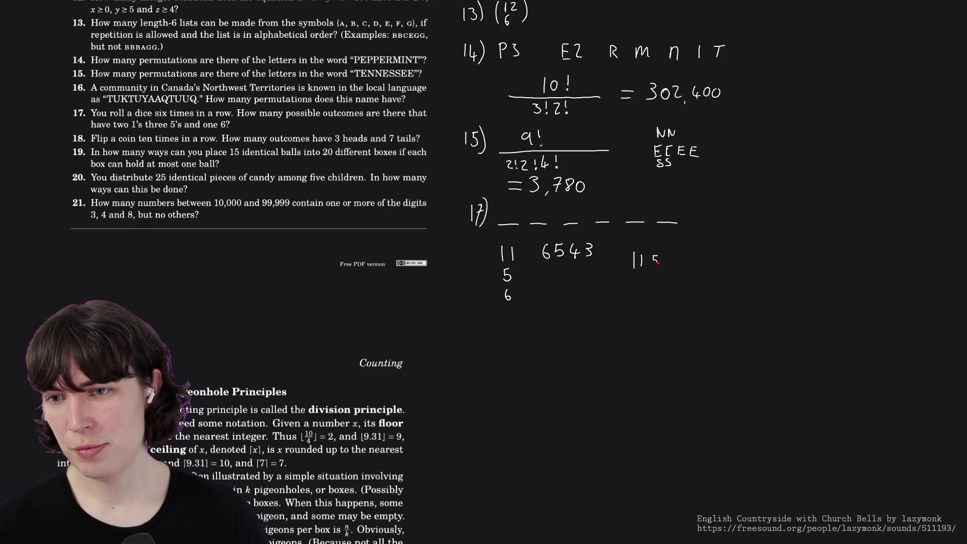
# Write the example outcomes 115622 and 561122 with an arrow, then undo the arrow stroke.
pyautogui.moveTo(667, 259); pyautogui.dragTo(699, 266)
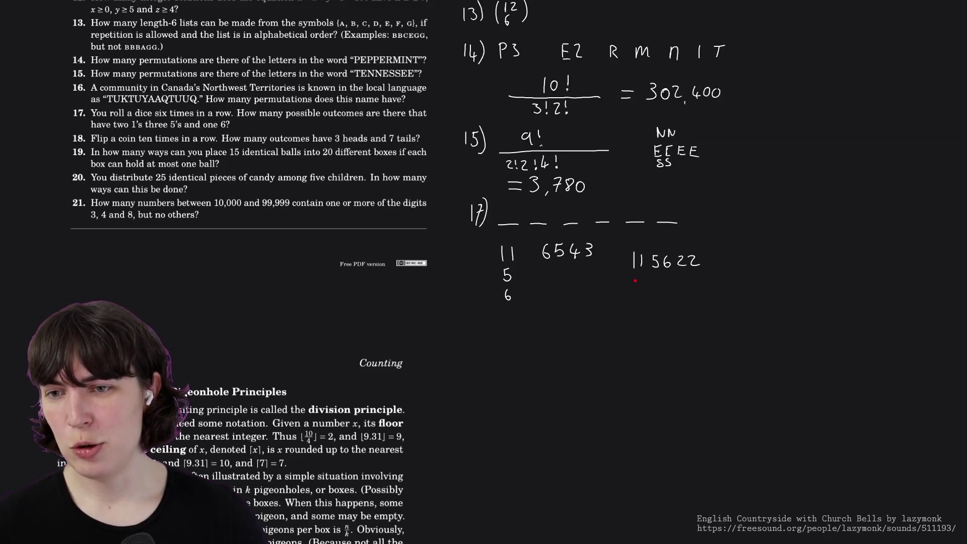
pyautogui.moveTo(638, 279)
pyautogui.mouseDown()
pyautogui.moveTo(631, 288)
pyautogui.moveTo(697, 289)
pyautogui.mouseUp()
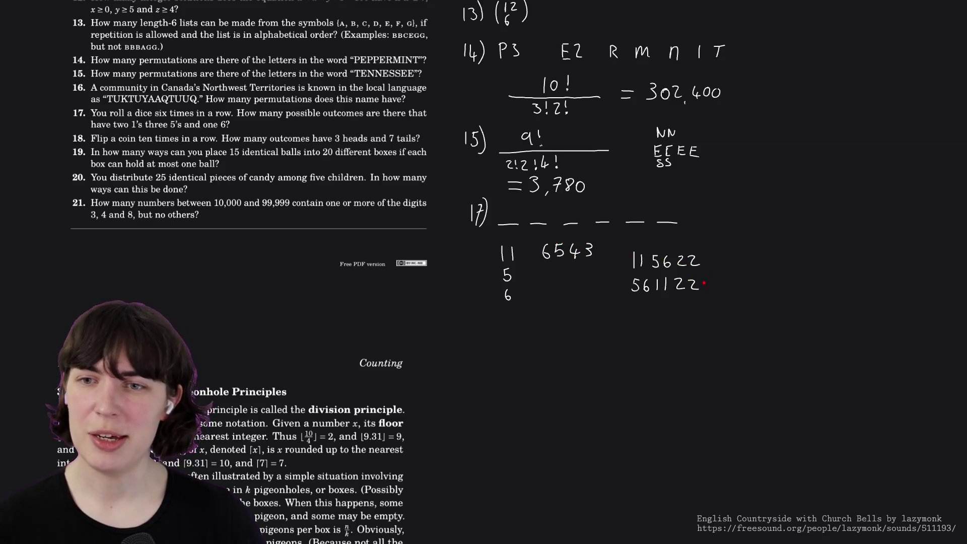
pyautogui.moveTo(704, 284)
pyautogui.mouseDown()
pyautogui.moveTo(720, 277)
pyautogui.moveTo(718, 254)
pyautogui.mouseUp()
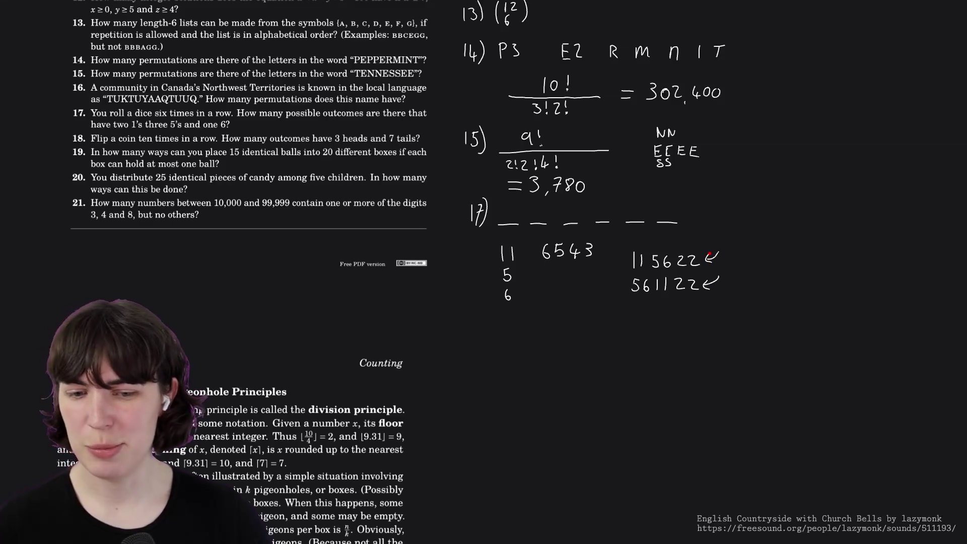
pyautogui.hotkey('ctrl', 'z')
pyautogui.hotkey('ctrl', 'z')
pyautogui.hotkey('ctrl', 'z')
# Erase the example outcomes, the working under problem 17 and the arrow marks.
pyautogui.moveTo(692, 267)
pyautogui.mouseDown()
pyautogui.moveTo(651, 252)
pyautogui.moveTo(642, 283)
pyautogui.moveTo(671, 288)
pyautogui.mouseUp()
pyautogui.moveTo(512, 247); pyautogui.dragTo(508, 301)
pyautogui.moveTo(542, 248)
pyautogui.mouseDown()
pyautogui.moveTo(590, 254)
pyautogui.moveTo(563, 244)
pyautogui.mouseUp()
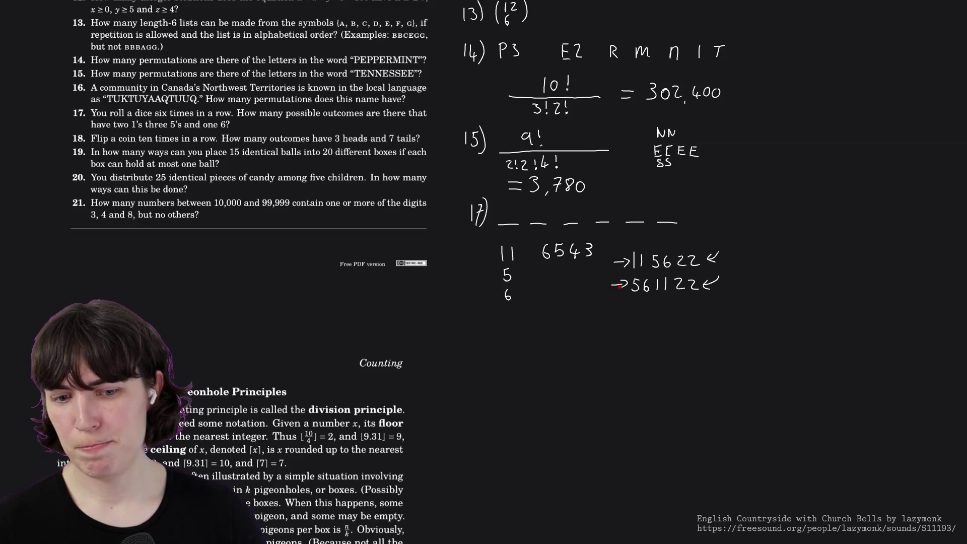
pyautogui.moveTo(614, 286)
pyautogui.mouseDown()
pyautogui.moveTo(629, 284)
pyautogui.moveTo(630, 261)
pyautogui.mouseUp()
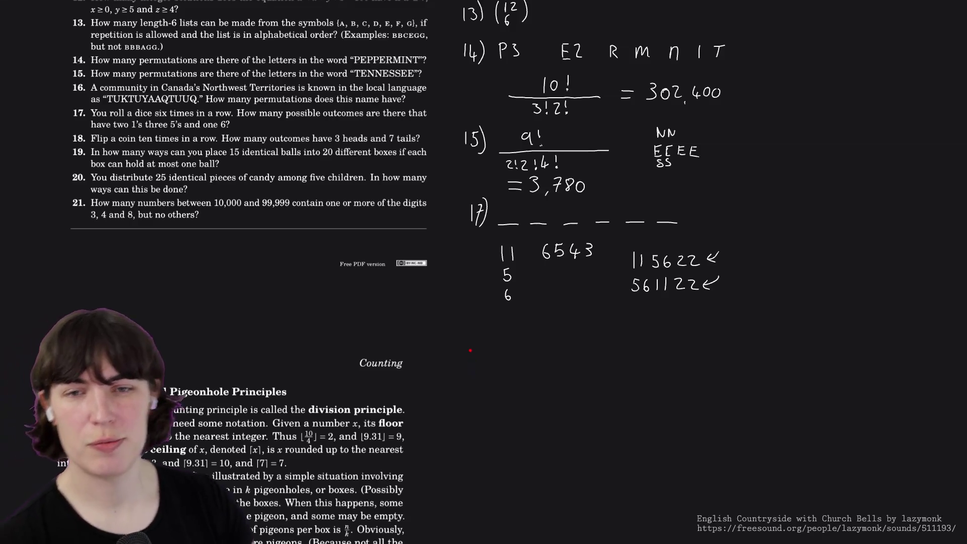
# Clear 6543 and 115622, then write trial outcomes starting 11…556 and a second row of 5s.
pyautogui.hotkey('ctrl', 'z')
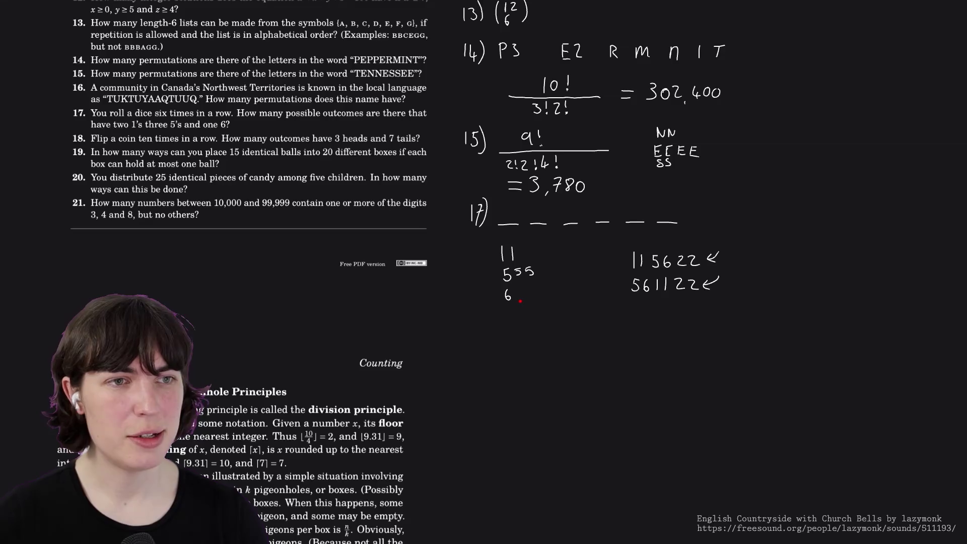
pyautogui.moveTo(620, 265)
pyautogui.mouseDown()
pyautogui.moveTo(691, 265)
pyautogui.moveTo(636, 256)
pyautogui.moveTo(714, 283)
pyautogui.mouseUp()
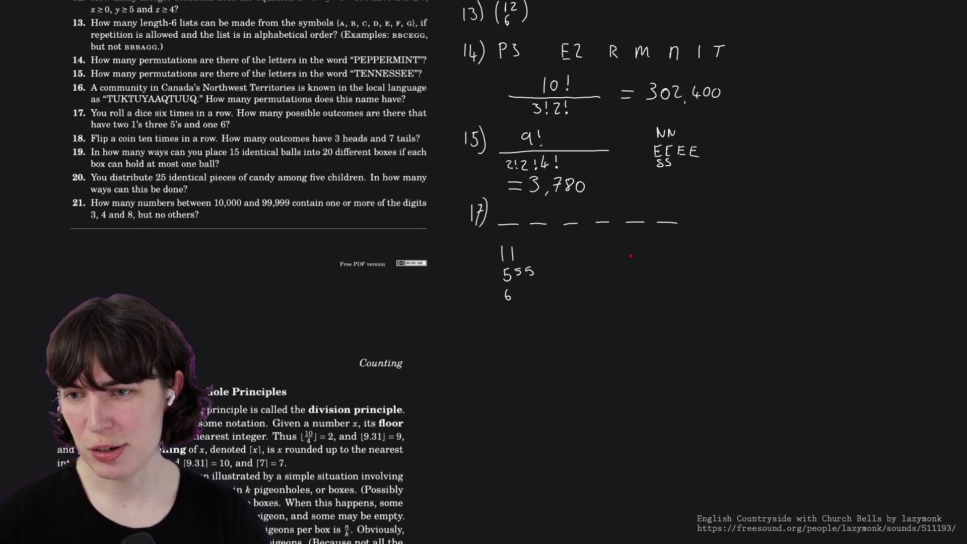
pyautogui.moveTo(635, 253)
pyautogui.mouseDown()
pyautogui.moveTo(635, 262)
pyautogui.moveTo(660, 258)
pyautogui.mouseUp()
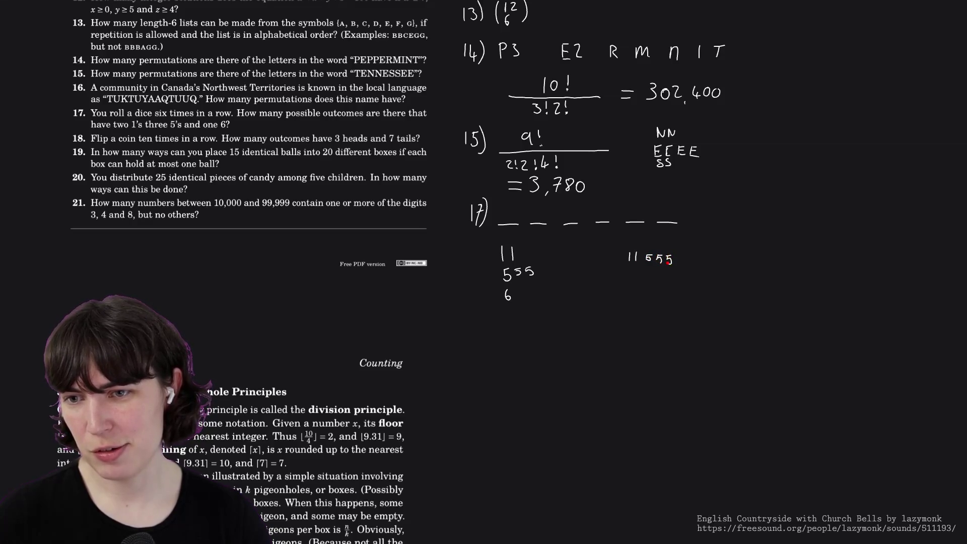
pyautogui.moveTo(682, 260); pyautogui.dragTo(683, 263)
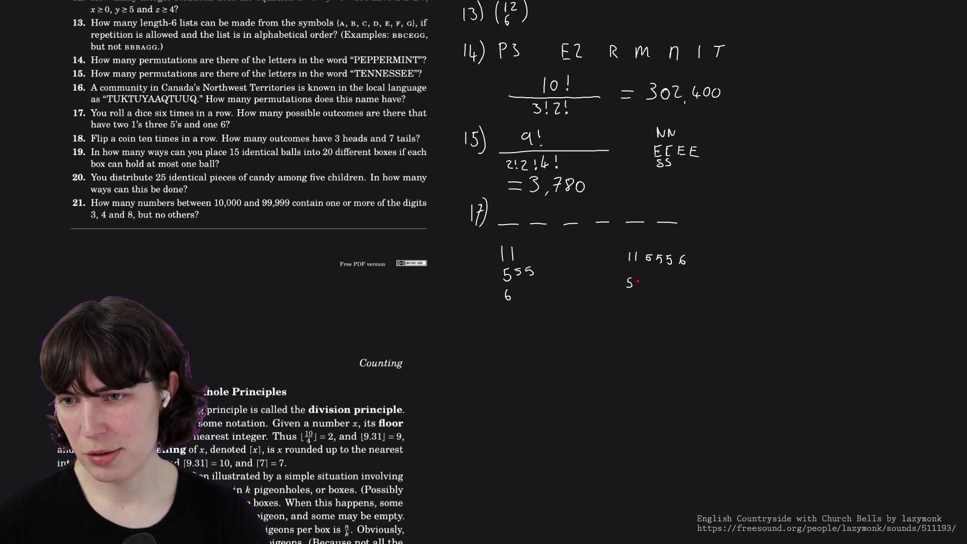
pyautogui.moveTo(641, 279); pyautogui.dragTo(636, 288)
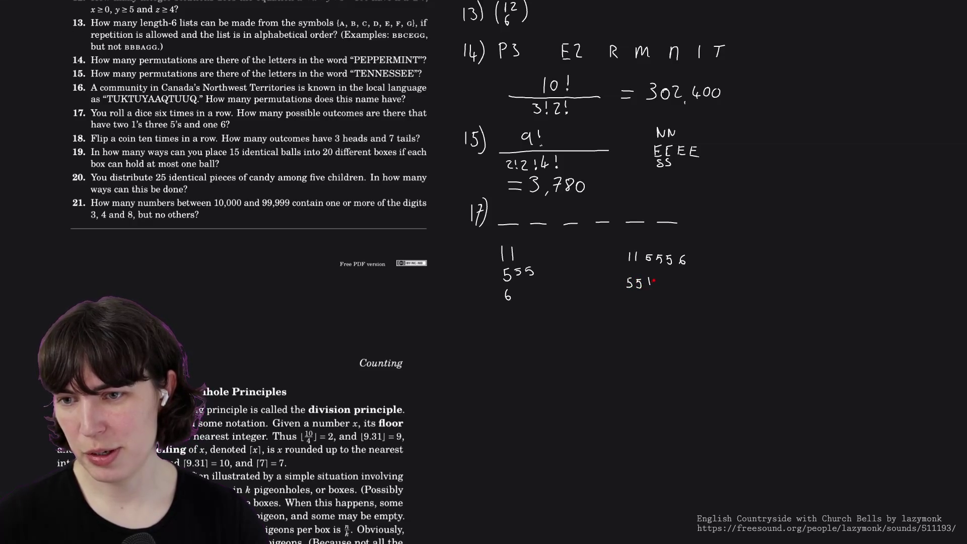
pyautogui.moveTo(666, 278); pyautogui.dragTo(681, 286)
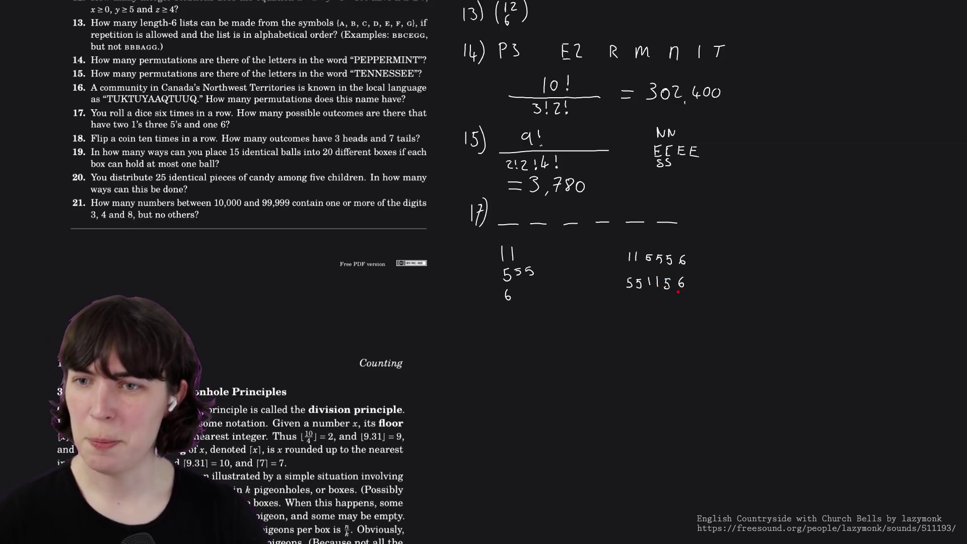
# Mark the first trial outcome with an arrow, then erase the arrows and both sample outcomes to start over.
pyautogui.moveTo(609, 257); pyautogui.dragTo(621, 257)
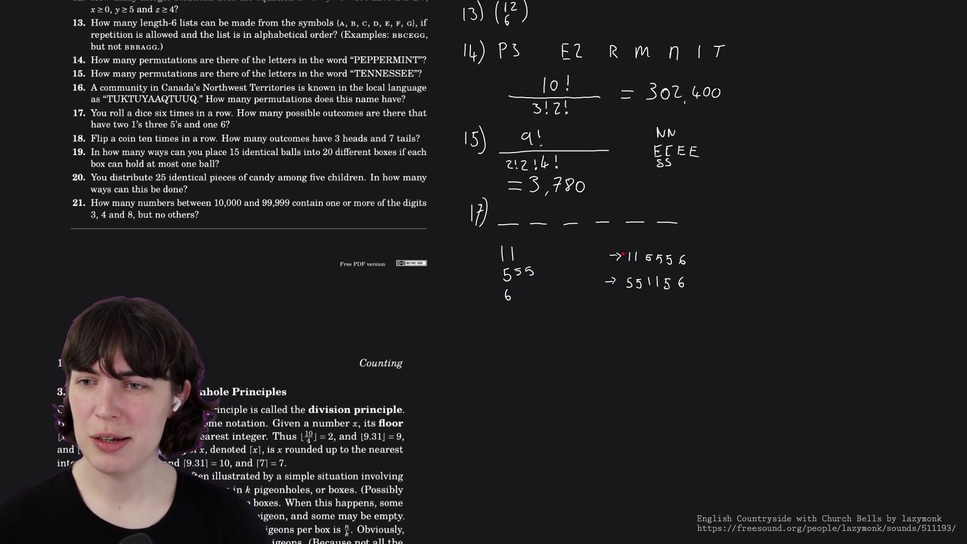
pyautogui.moveTo(618, 255)
pyautogui.mouseDown()
pyautogui.moveTo(609, 257)
pyautogui.moveTo(612, 283)
pyautogui.mouseUp()
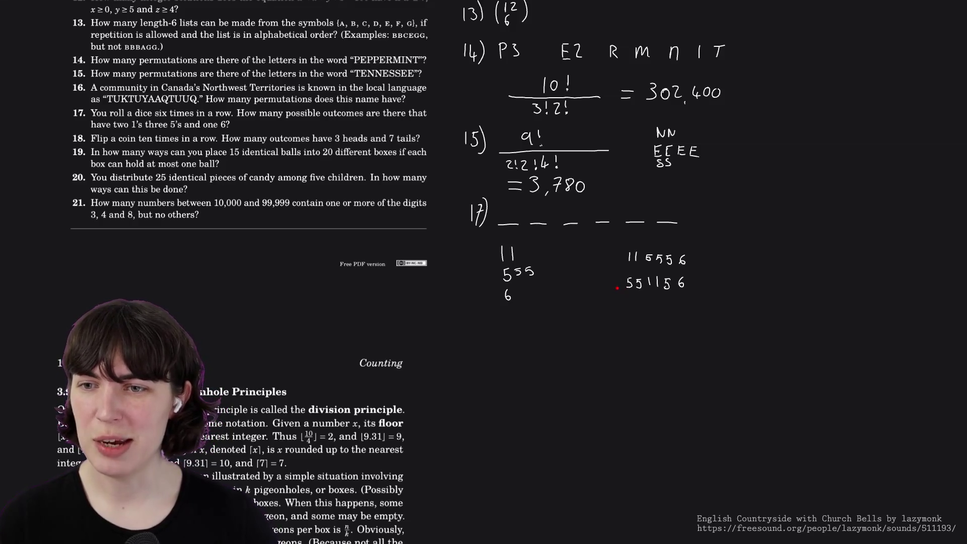
pyautogui.moveTo(620, 284)
pyautogui.mouseDown()
pyautogui.moveTo(685, 285)
pyautogui.moveTo(665, 259)
pyautogui.moveTo(627, 259)
pyautogui.mouseUp()
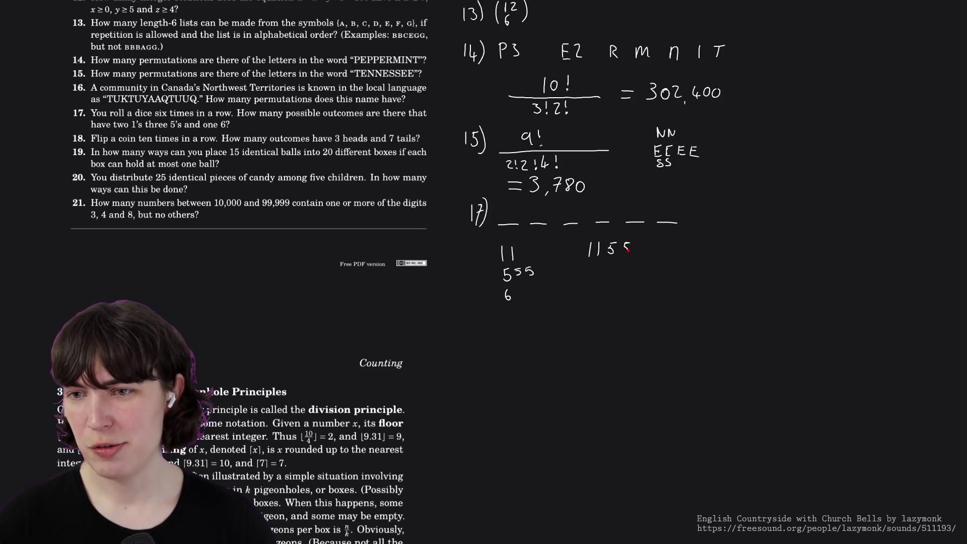
# Write problem 17's computation 6! over 3!2!, redrawing the fraction line until it fits.
pyautogui.hotkey('ctrl', 'z')
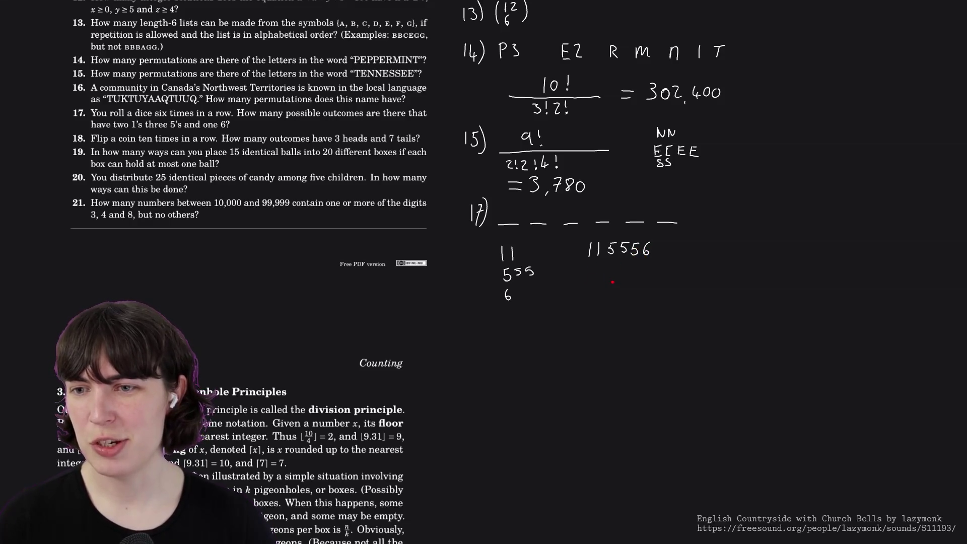
pyautogui.moveTo(624, 279)
pyautogui.mouseDown()
pyautogui.moveTo(622, 287)
pyautogui.moveTo(662, 296)
pyautogui.mouseUp()
pyautogui.hotkey('ctrl', 'z')
pyautogui.moveTo(589, 298); pyautogui.dragTo(673, 298)
pyautogui.hotkey('ctrl', 'z')
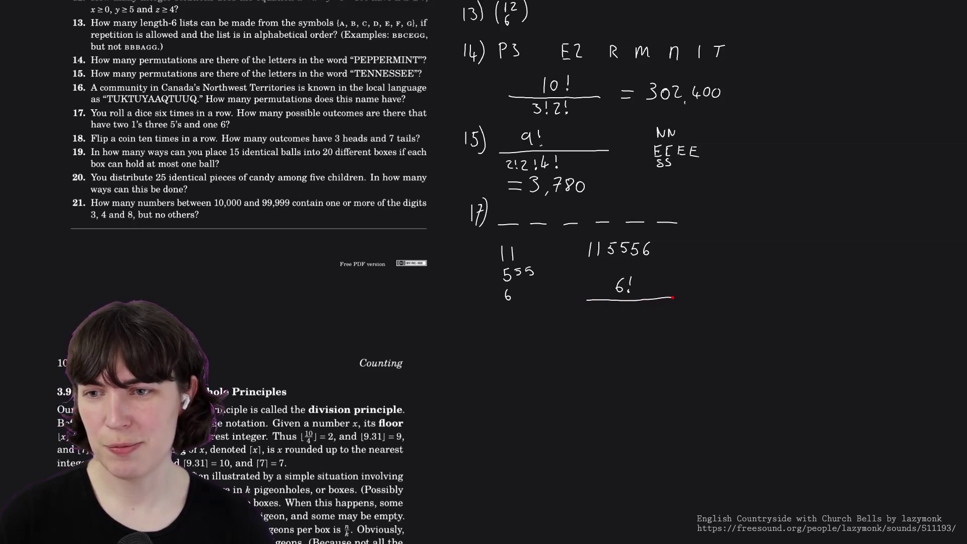
pyautogui.moveTo(605, 309)
pyautogui.mouseDown()
pyautogui.moveTo(606, 318)
pyautogui.moveTo(615, 315)
pyautogui.mouseUp()
pyautogui.click(616, 319)
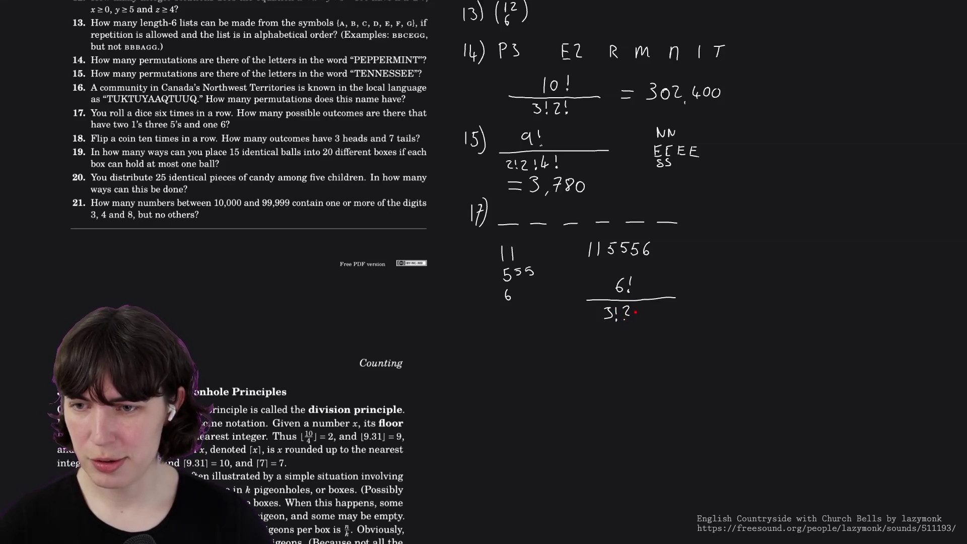
pyautogui.click(635, 317)
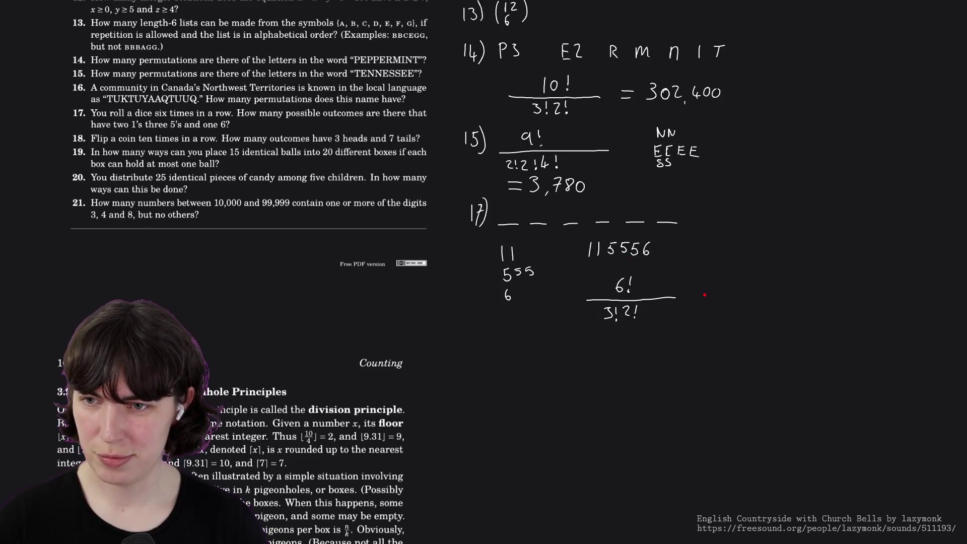
# Add the equals sign after the fraction for the answer 60, redoing a misplaced stroke.
pyautogui.moveTo(694, 294); pyautogui.dragTo(710, 293)
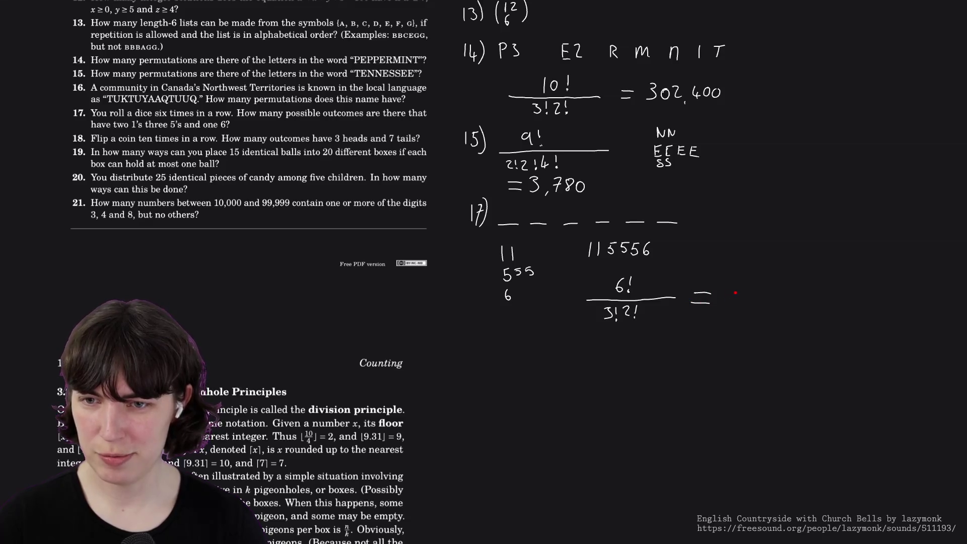
pyautogui.hotkey('ctrl', 'z')
pyautogui.hotkey('ctrl', 'z')
pyautogui.moveTo(694, 300); pyautogui.dragTo(738, 291)
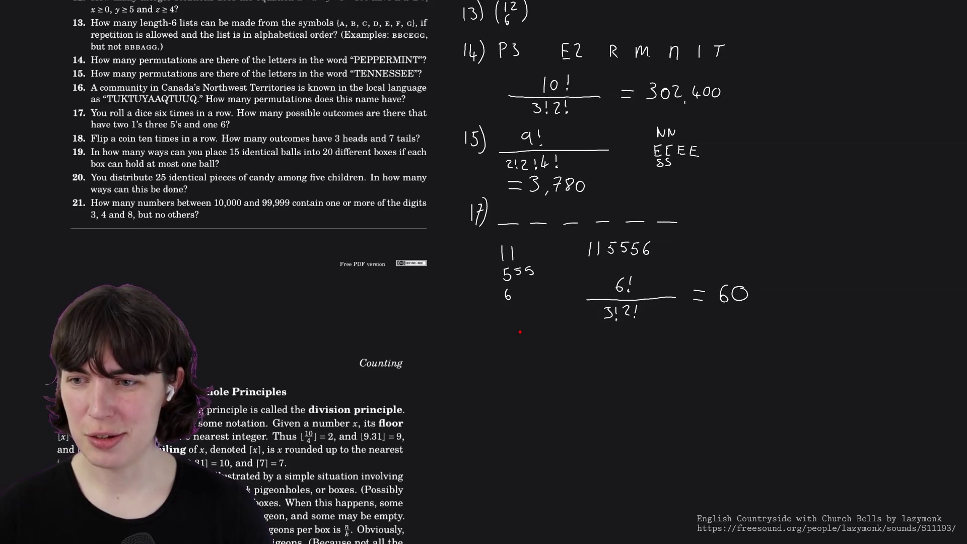
pyautogui.scroll(-3, 521, 331)
pyautogui.scroll(-2, 534, 159)
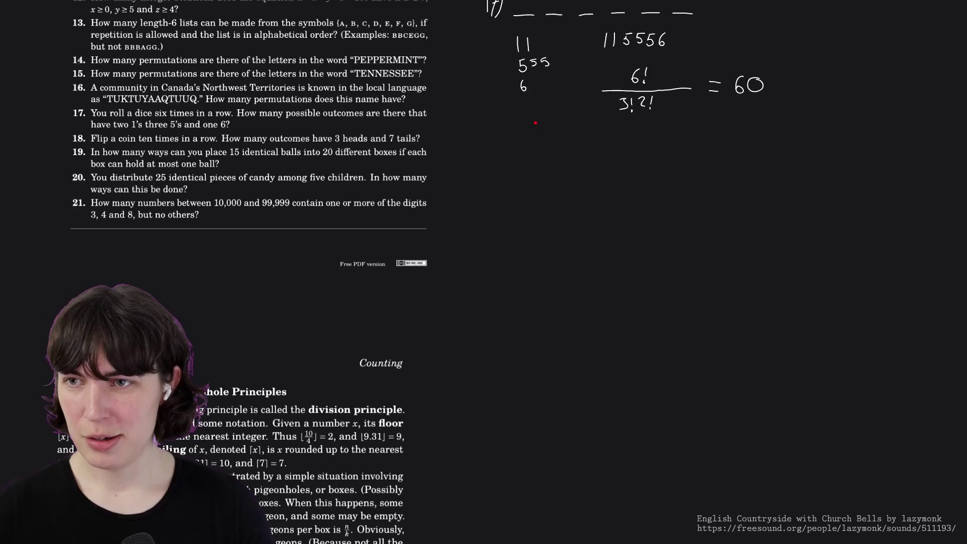
pyautogui.scroll(1, 535, 152)
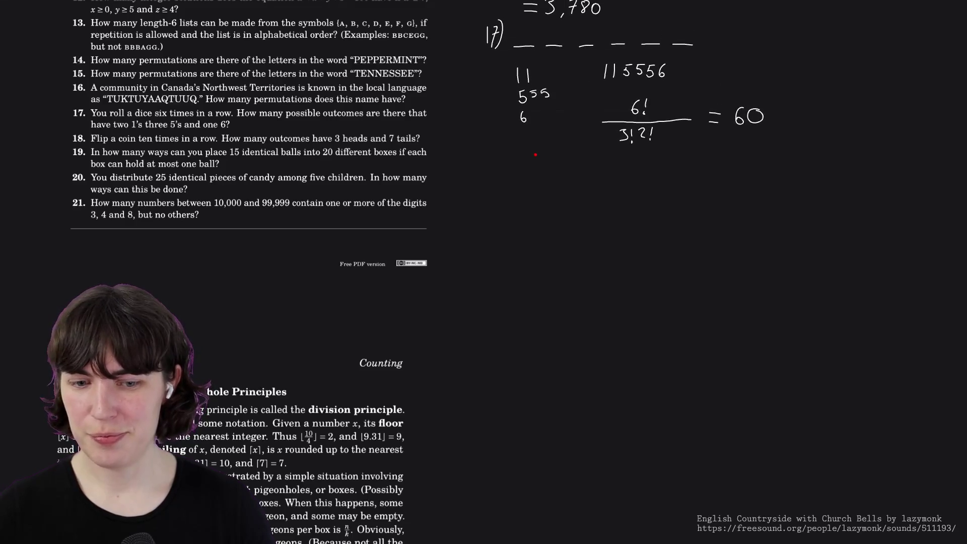
pyautogui.hscroll(1, 514, 175)
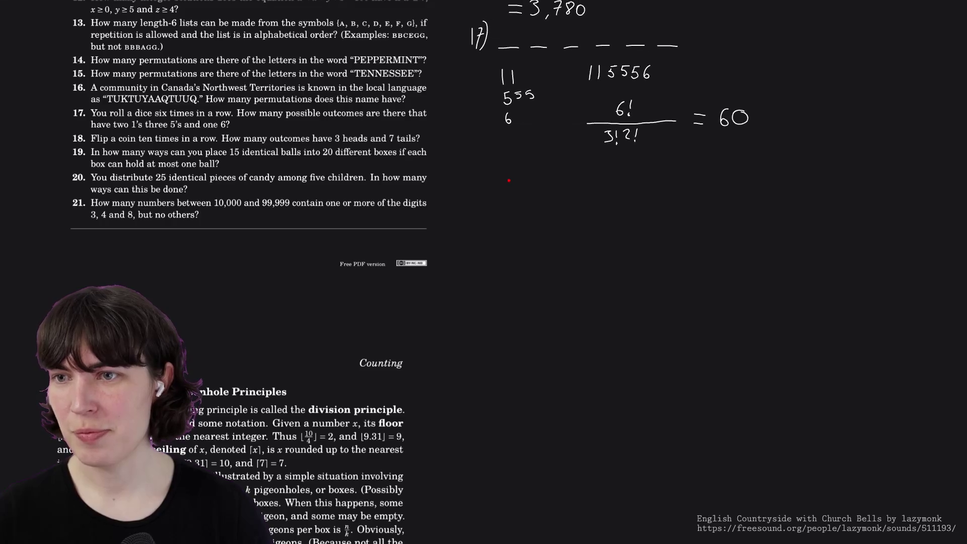
# Write 18) with 10! over 7!3! and its equals sign for 120, then label 19) below.
pyautogui.moveTo(469, 167)
pyautogui.mouseDown()
pyautogui.moveTo(470, 180)
pyautogui.moveTo(486, 165)
pyautogui.moveTo(493, 185)
pyautogui.mouseUp()
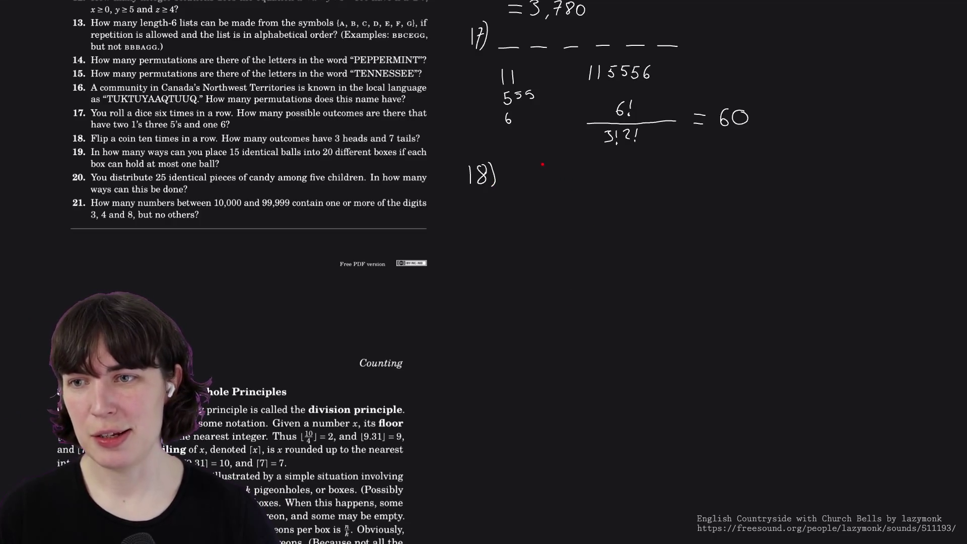
pyautogui.moveTo(541, 161); pyautogui.dragTo(540, 170)
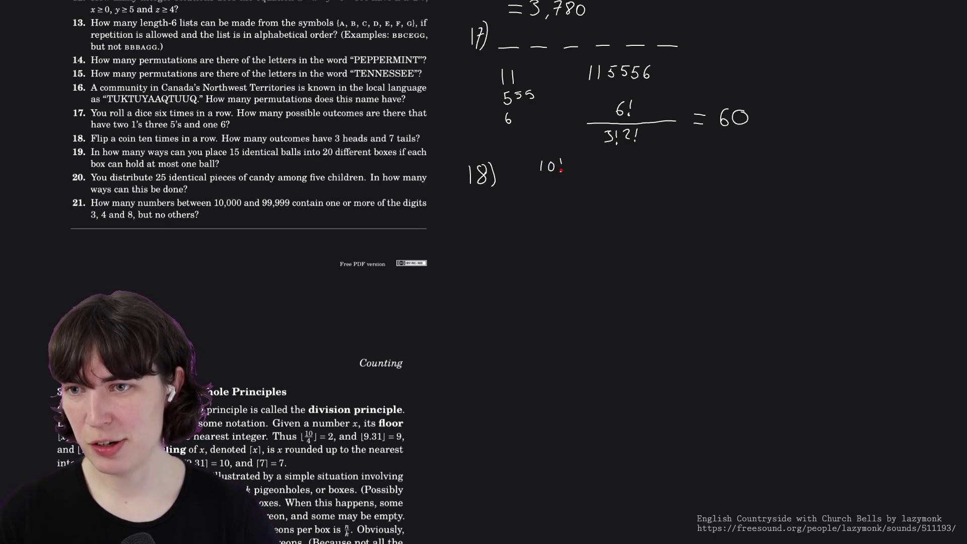
pyautogui.moveTo(534, 178); pyautogui.dragTo(575, 177)
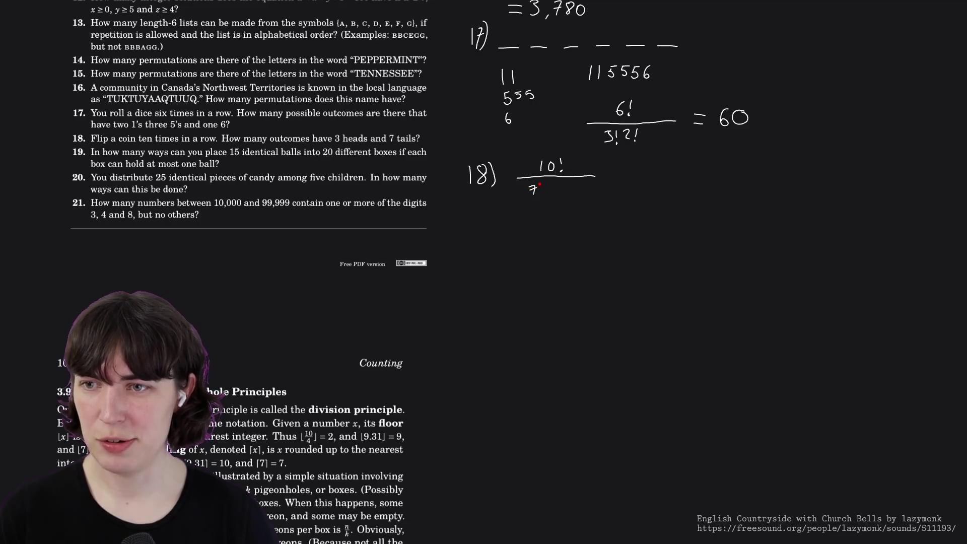
pyautogui.moveTo(550, 184); pyautogui.dragTo(549, 192)
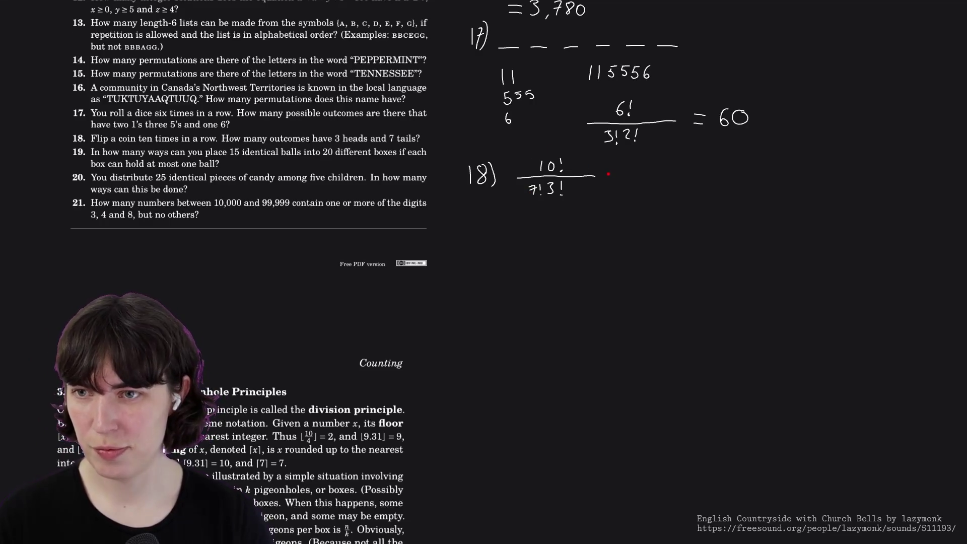
pyautogui.moveTo(612, 174)
pyautogui.mouseDown()
pyautogui.moveTo(654, 183)
pyautogui.moveTo(659, 170)
pyautogui.mouseUp()
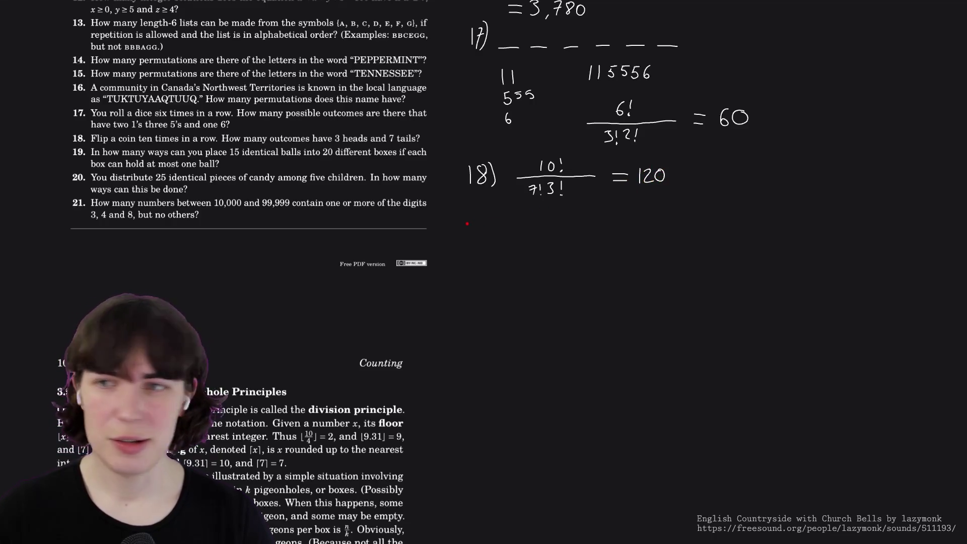
pyautogui.moveTo(469, 224)
pyautogui.mouseDown()
pyautogui.moveTo(469, 236)
pyautogui.moveTo(487, 241)
pyautogui.mouseUp()
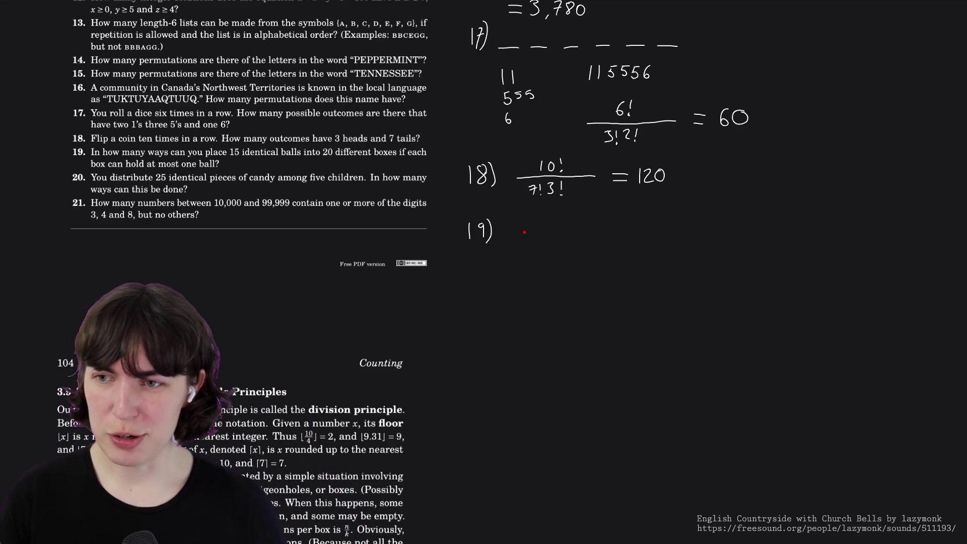
# Draw problem 19's blanks and the 20-over-15 binomial, try and undo an arrow beside it, then label 20).
pyautogui.moveTo(512, 239); pyautogui.dragTo(590, 239)
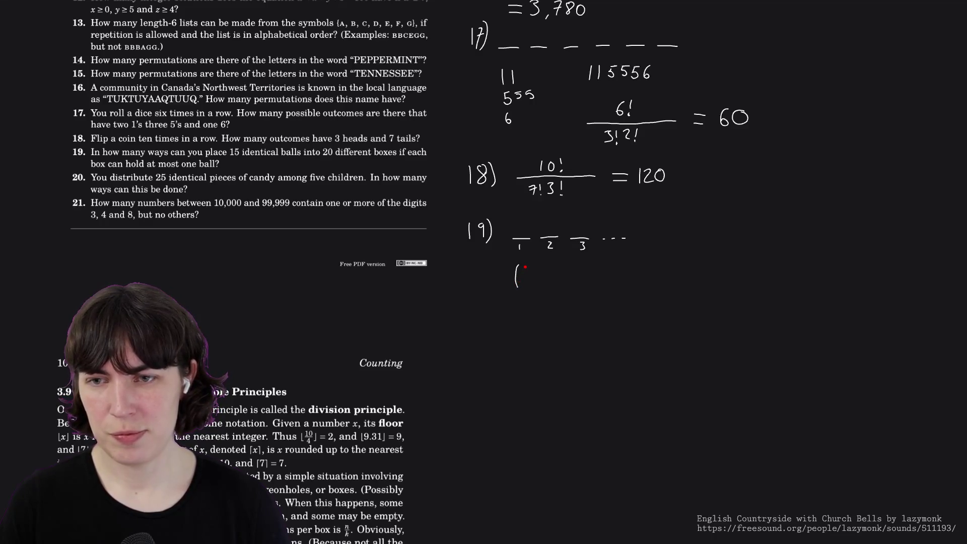
pyautogui.moveTo(524, 266)
pyautogui.mouseDown()
pyautogui.moveTo(534, 268)
pyautogui.moveTo(526, 285)
pyautogui.mouseUp()
pyautogui.moveTo(534, 277); pyautogui.dragTo(539, 285)
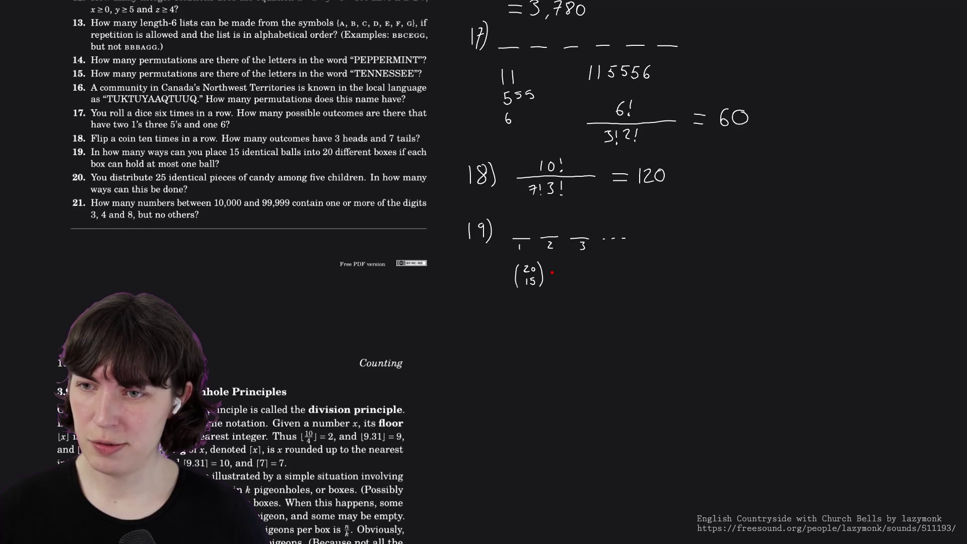
pyautogui.moveTo(552, 276); pyautogui.dragTo(595, 262)
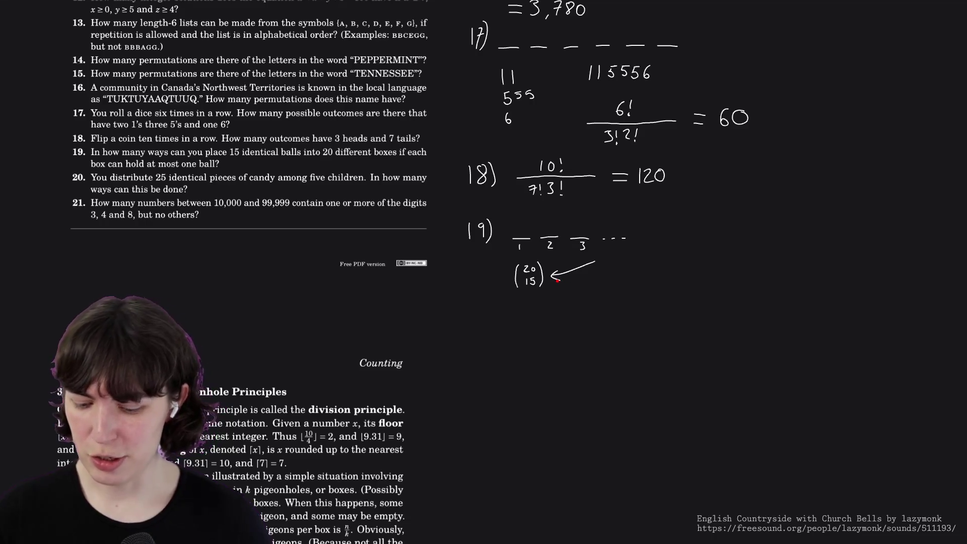
pyautogui.hotkey('ctrl', 'z')
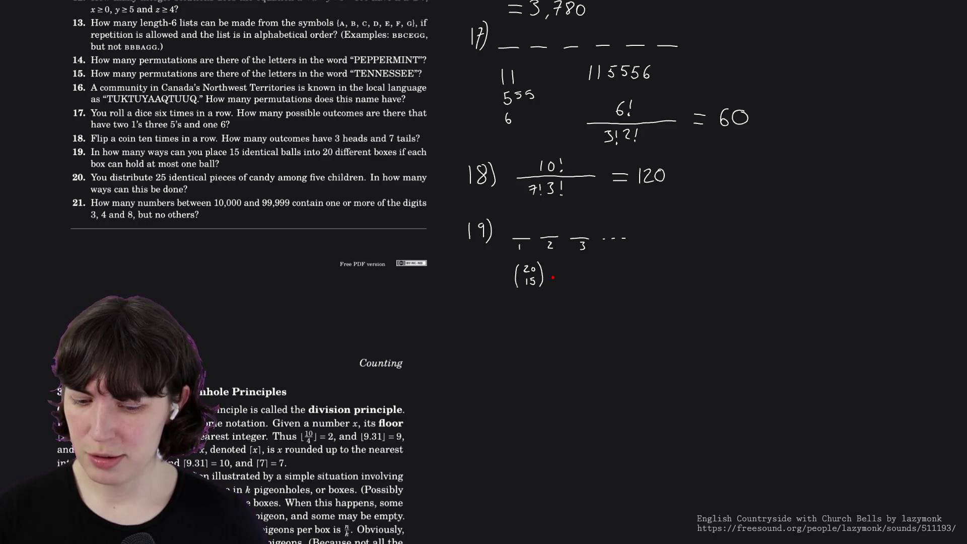
pyautogui.moveTo(587, 266); pyautogui.dragTo(552, 282)
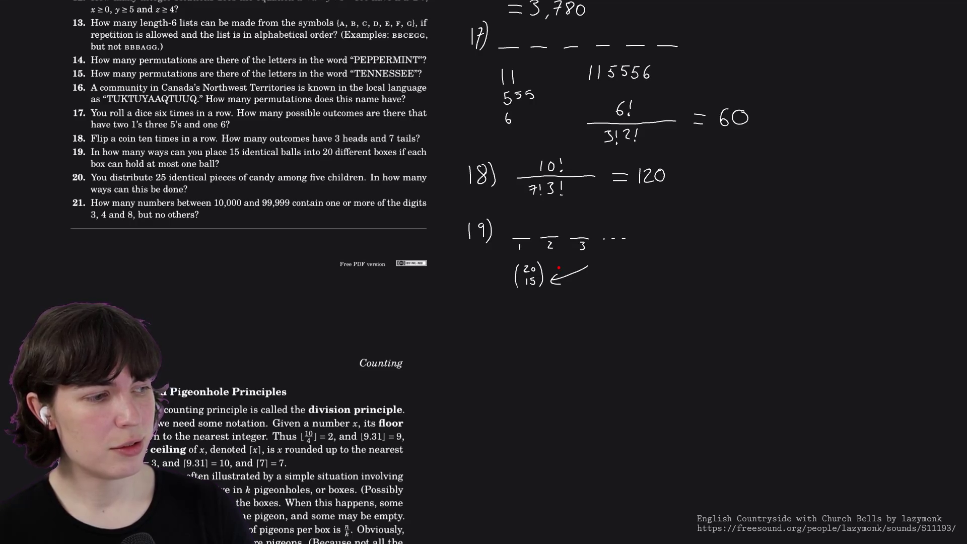
pyautogui.hotkey('ctrl', 'z')
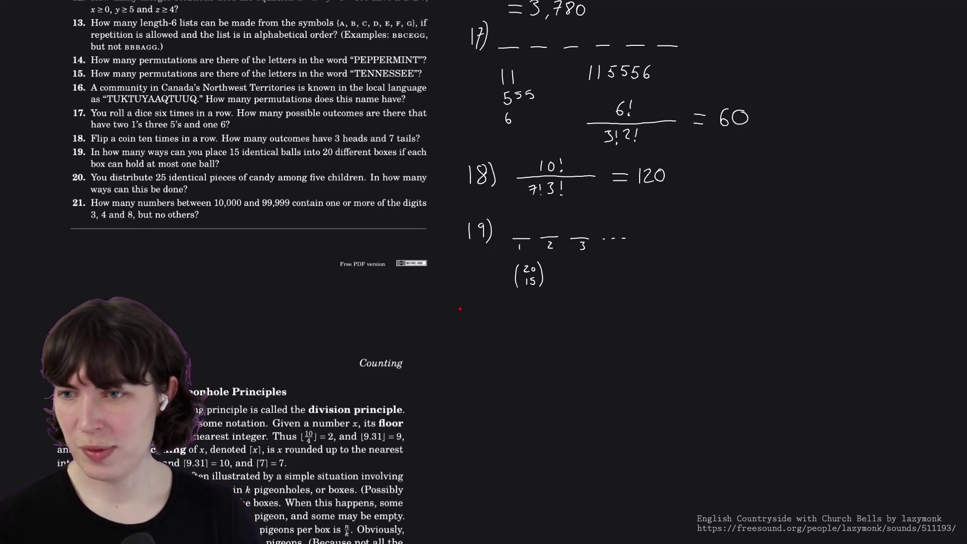
pyautogui.moveTo(466, 308)
pyautogui.mouseDown()
pyautogui.moveTo(478, 318)
pyautogui.moveTo(482, 308)
pyautogui.moveTo(487, 320)
pyautogui.mouseUp()
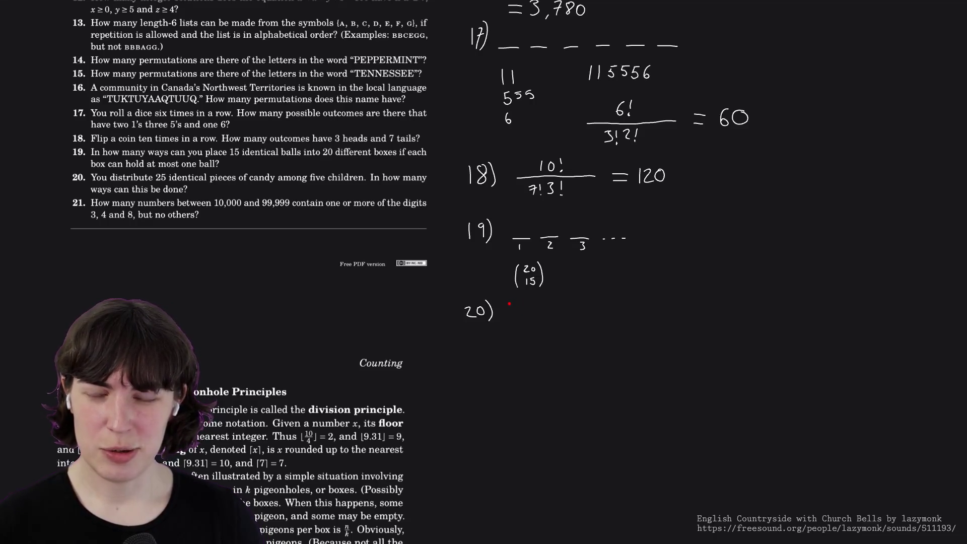
pyautogui.moveTo(512, 300); pyautogui.dragTo(512, 321)
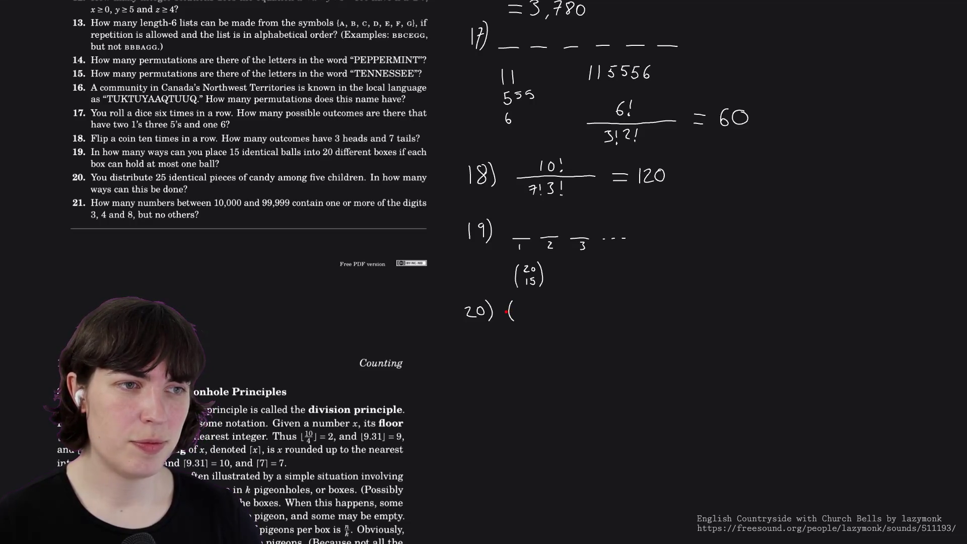
pyautogui.hotkey('ctrl', 'z')
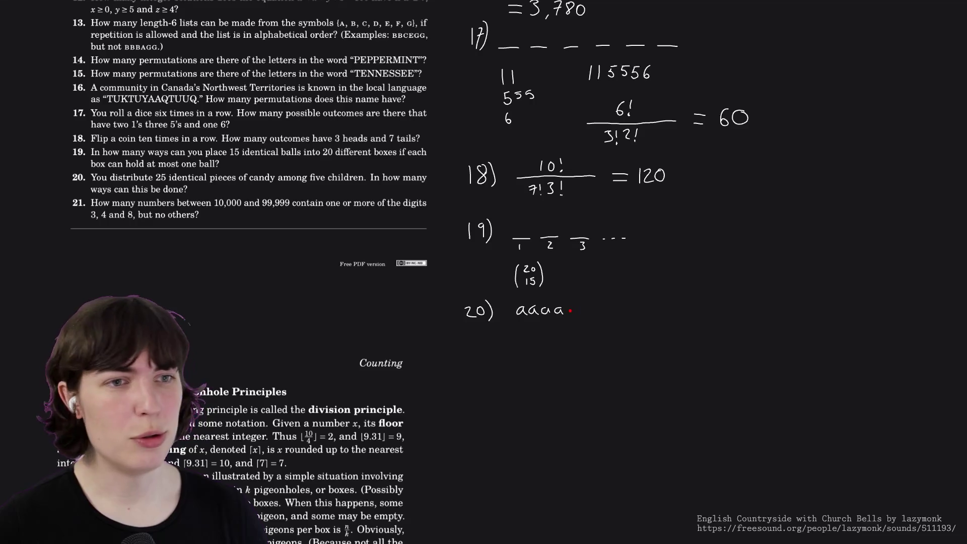
pyautogui.moveTo(512, 318); pyautogui.dragTo(564, 319)
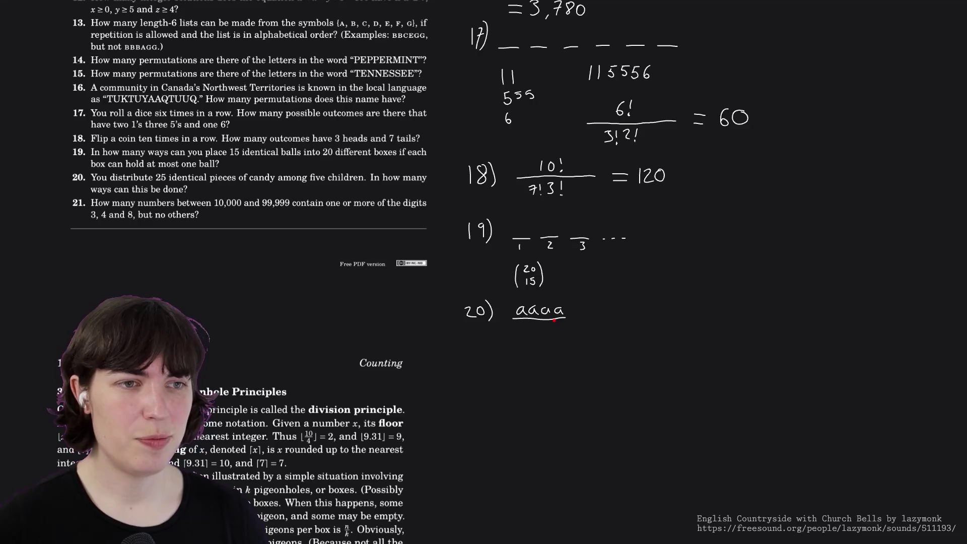
pyautogui.moveTo(550, 320); pyautogui.dragTo(556, 309)
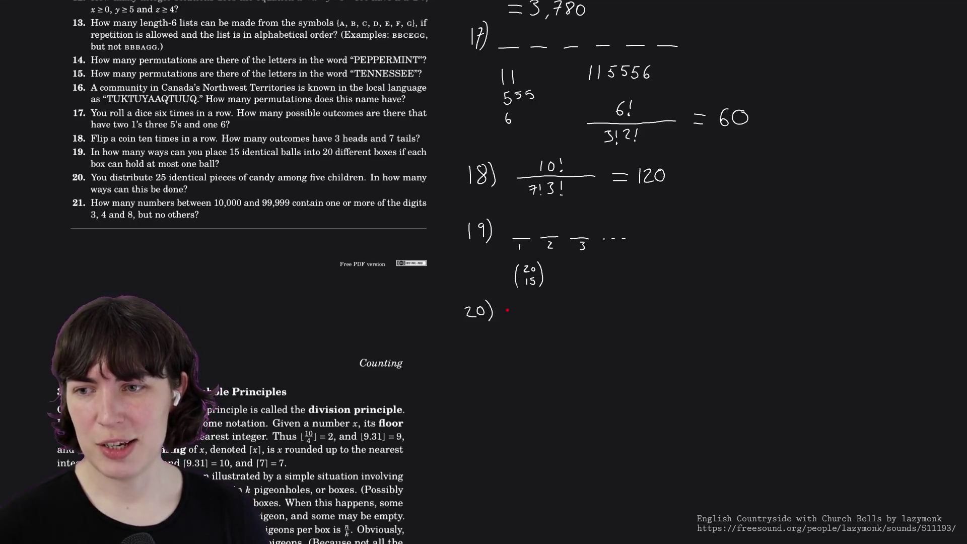
# Write the binomial 29 over 4 as problem 20's answer and label 21) underneath.
pyautogui.moveTo(513, 302); pyautogui.dragTo(511, 319)
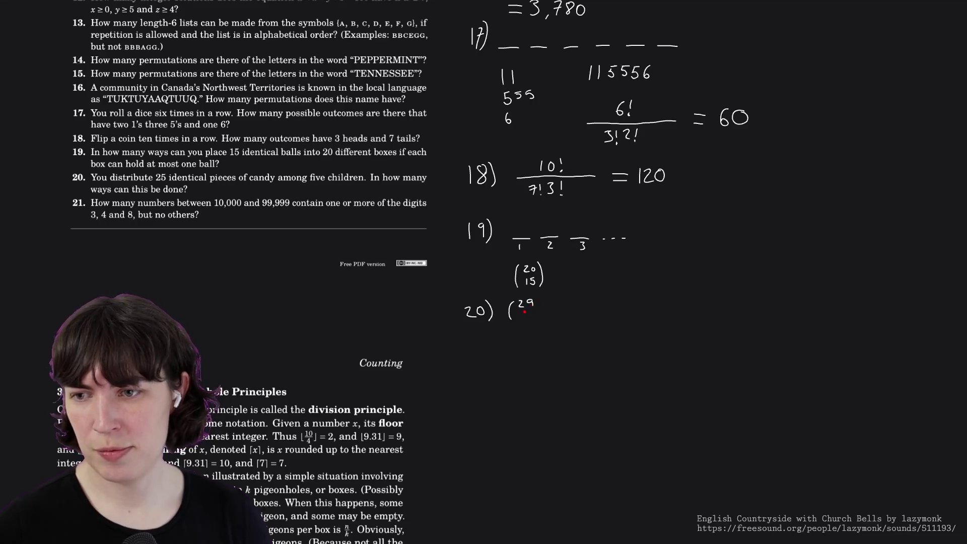
pyautogui.moveTo(521, 310); pyautogui.dragTo(538, 320)
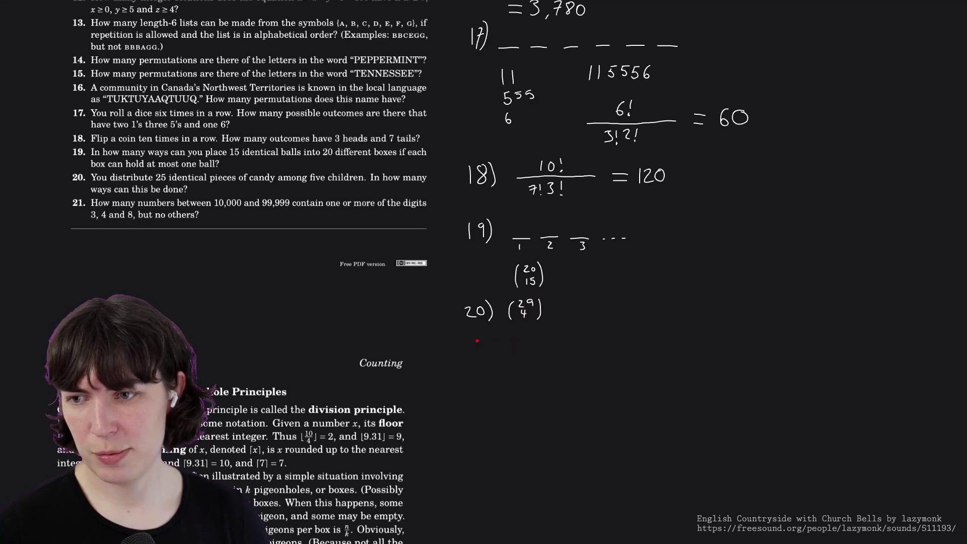
pyautogui.moveTo(467, 343); pyautogui.dragTo(493, 364)
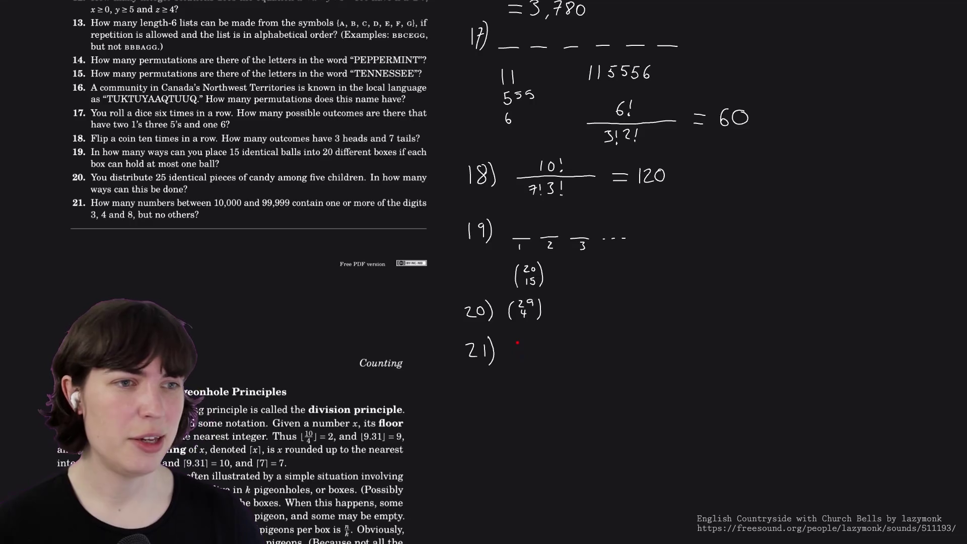
# Write the example number 33483 after problem 21's label.
pyautogui.moveTo(513, 342); pyautogui.dragTo(514, 356)
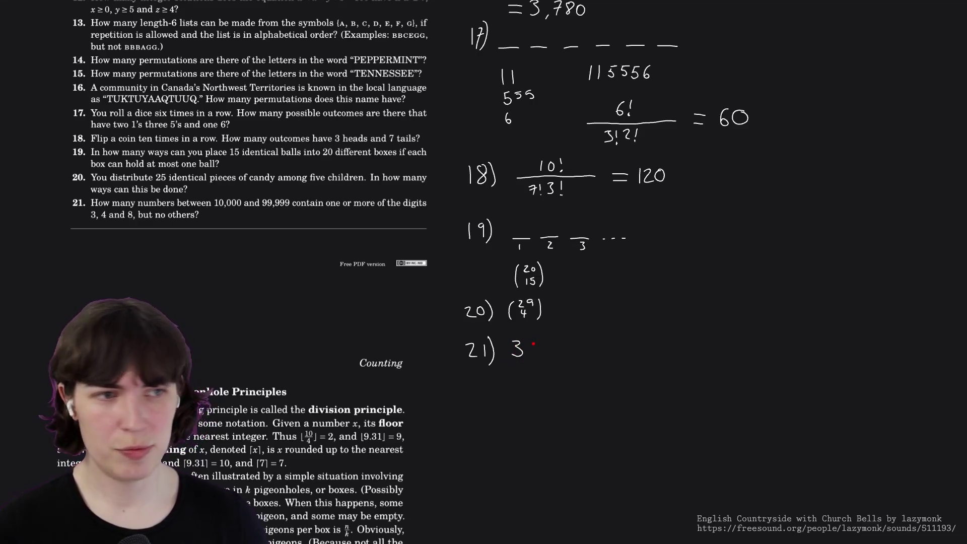
pyautogui.moveTo(532, 343); pyautogui.dragTo(530, 356)
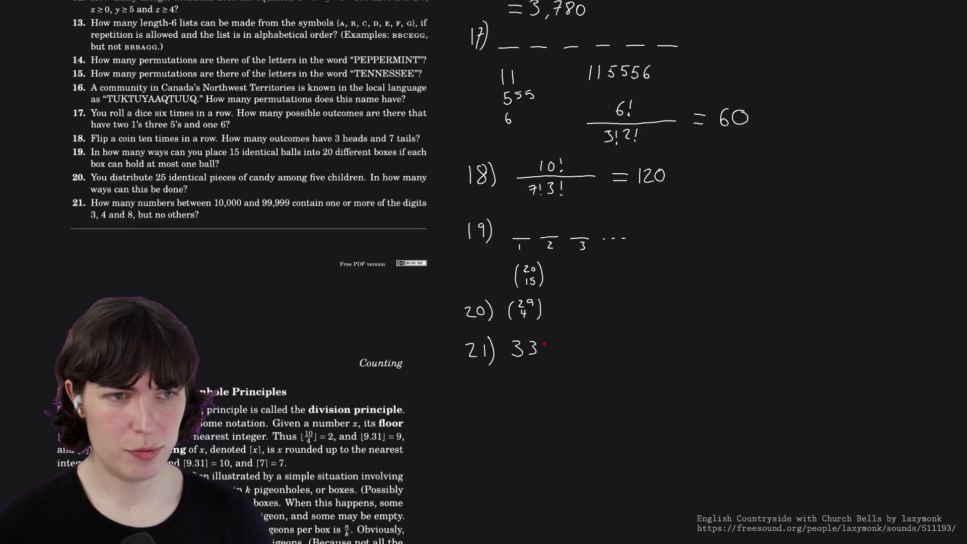
pyautogui.moveTo(542, 343)
pyautogui.mouseDown()
pyautogui.moveTo(546, 361)
pyautogui.moveTo(557, 354)
pyautogui.mouseUp()
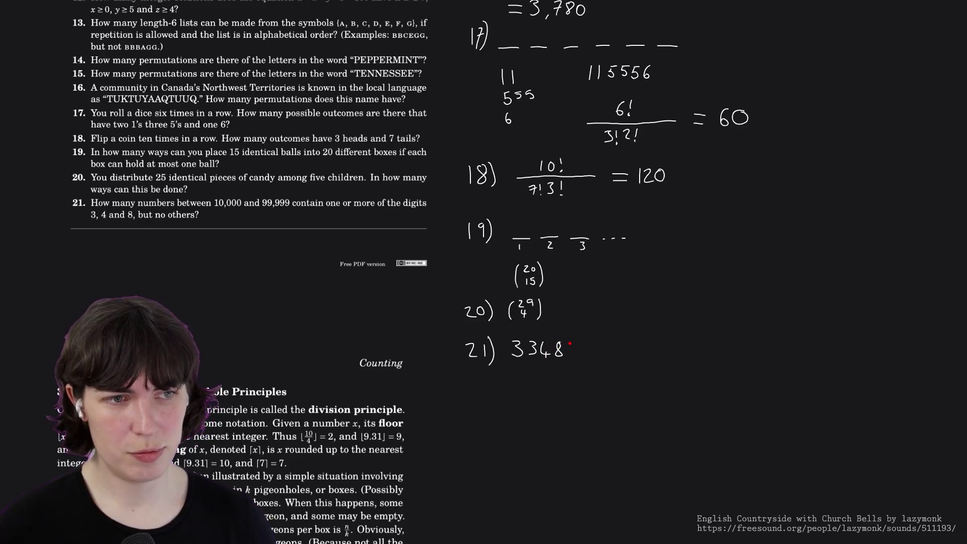
pyautogui.moveTo(570, 342)
pyautogui.mouseDown()
pyautogui.moveTo(569, 355)
pyautogui.moveTo(577, 340)
pyautogui.mouseUp()
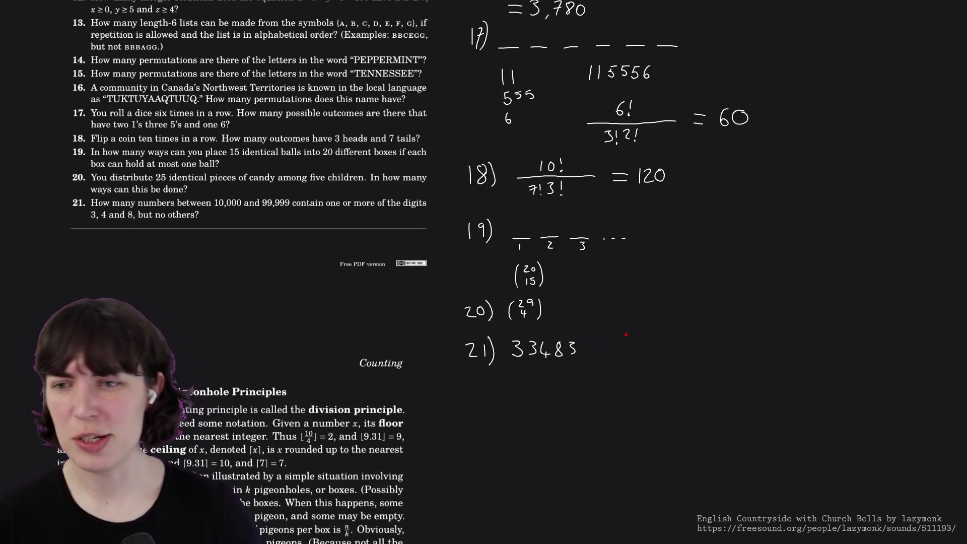
# Write 33333 marked with an x to the right, and begin 48333 below 33483.
pyautogui.moveTo(637, 329)
pyautogui.mouseDown()
pyautogui.moveTo(637, 340)
pyautogui.moveTo(695, 338)
pyautogui.mouseUp()
pyautogui.moveTo(695, 329); pyautogui.dragTo(687, 339)
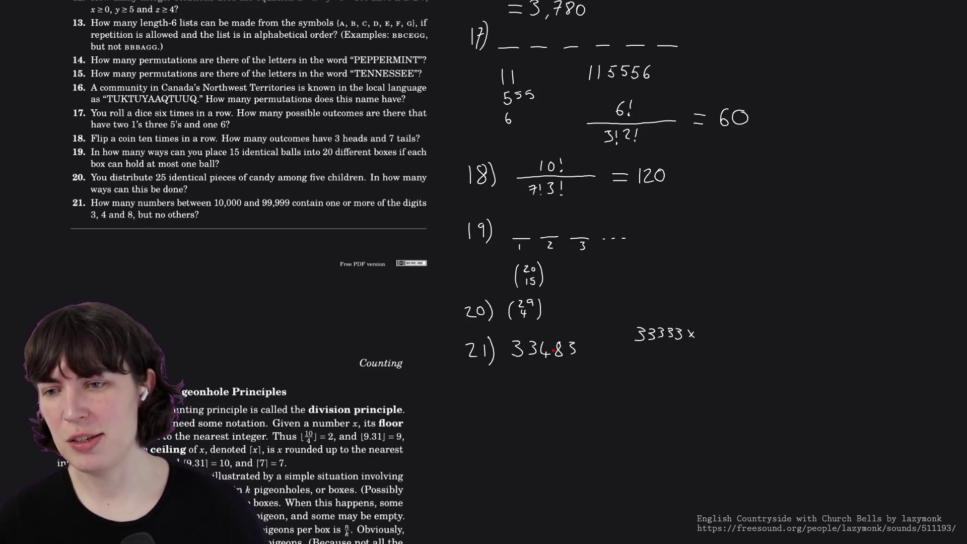
pyautogui.moveTo(514, 364)
pyautogui.mouseDown()
pyautogui.moveTo(524, 374)
pyautogui.moveTo(517, 380)
pyautogui.moveTo(532, 367)
pyautogui.moveTo(542, 378)
pyautogui.moveTo(565, 376)
pyautogui.mouseUp()
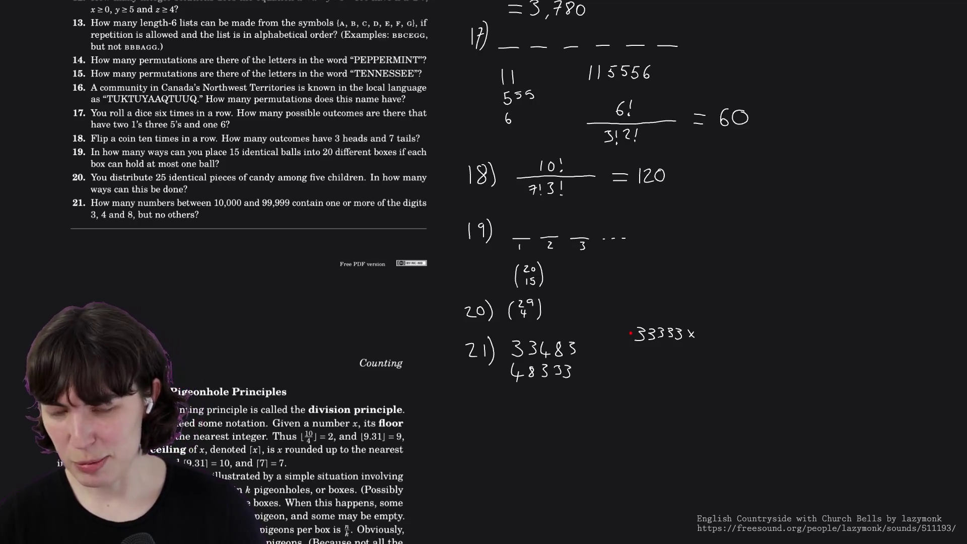
# Erase the 33333 x note and the example numbers 33483 and 48333.
pyautogui.moveTo(631, 333); pyautogui.dragTo(702, 340)
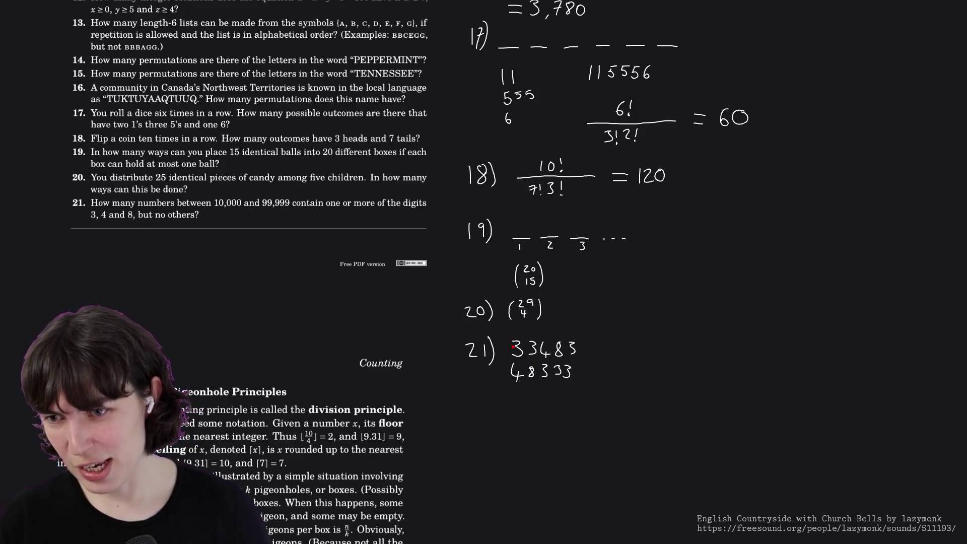
pyautogui.moveTo(513, 346)
pyautogui.mouseDown()
pyautogui.moveTo(566, 346)
pyautogui.moveTo(582, 371)
pyautogui.moveTo(504, 376)
pyautogui.mouseUp()
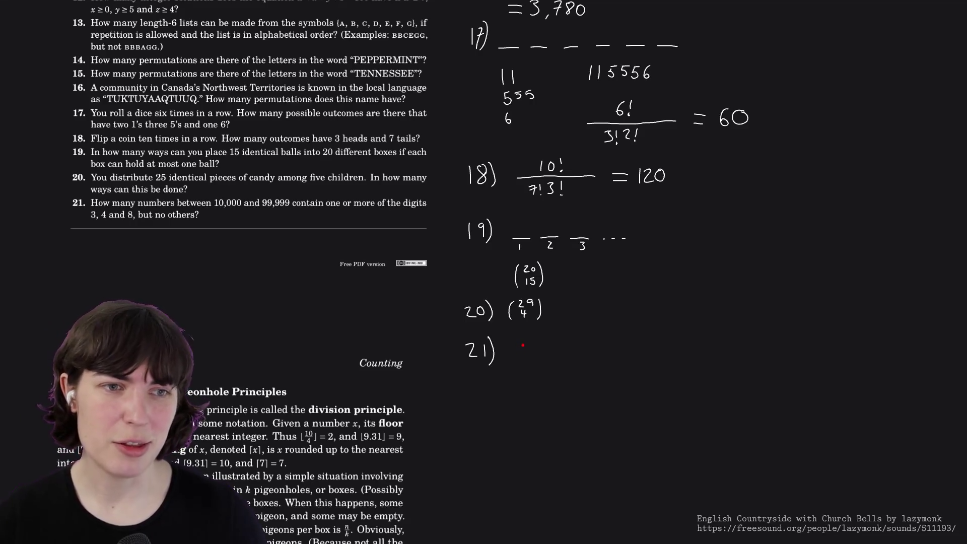
# Write a 7-over-2 binomial for problem 21, then erase it.
pyautogui.moveTo(518, 337); pyautogui.dragTo(516, 360)
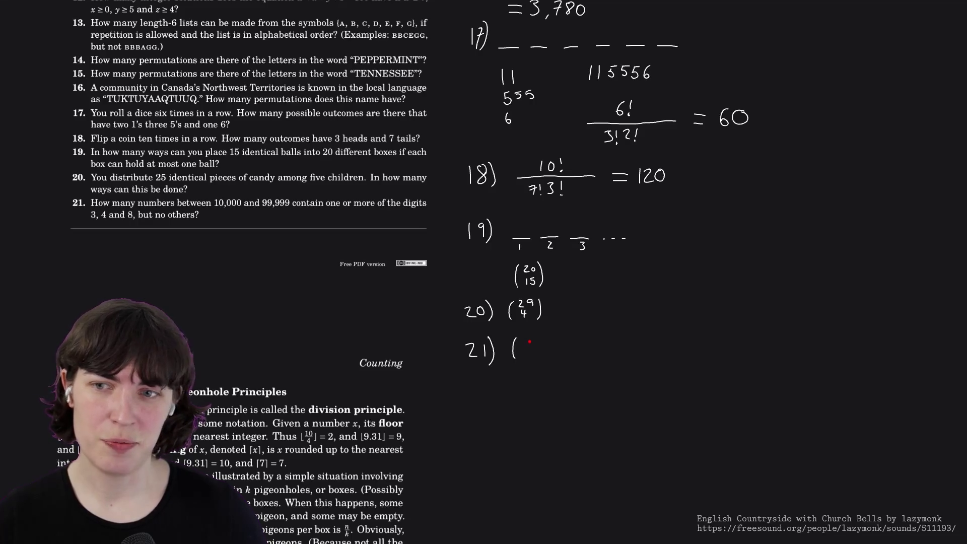
pyautogui.moveTo(523, 340); pyautogui.dragTo(526, 344)
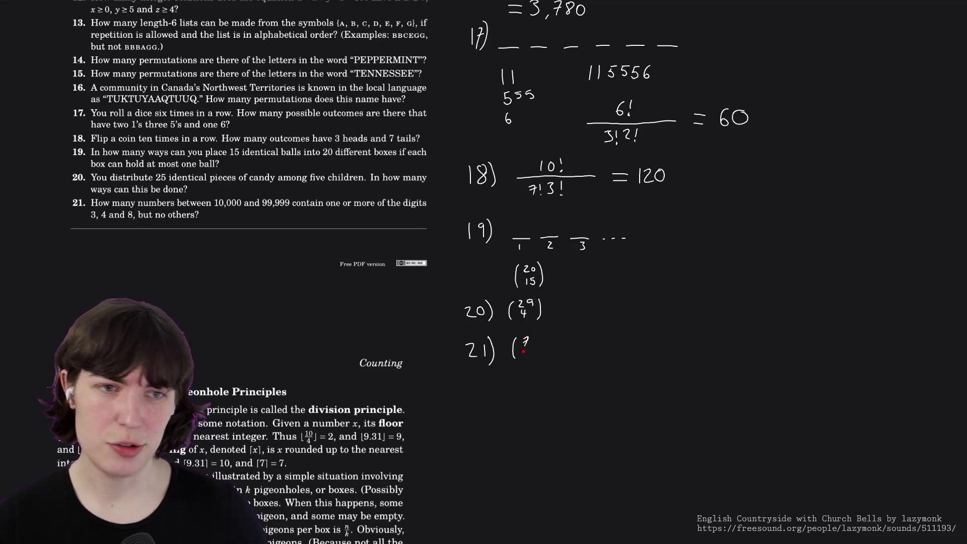
pyautogui.moveTo(522, 350); pyautogui.dragTo(535, 360)
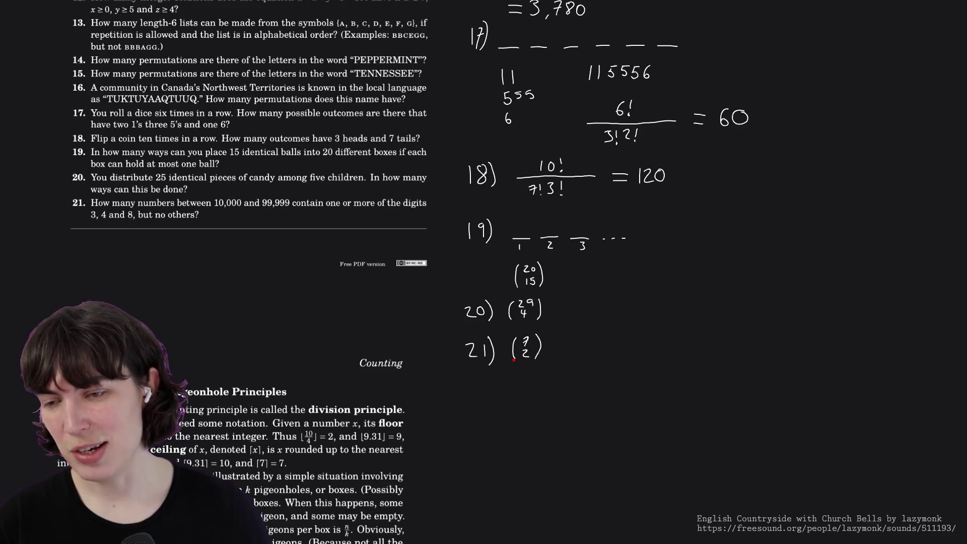
pyautogui.moveTo(511, 353); pyautogui.dragTo(527, 354)
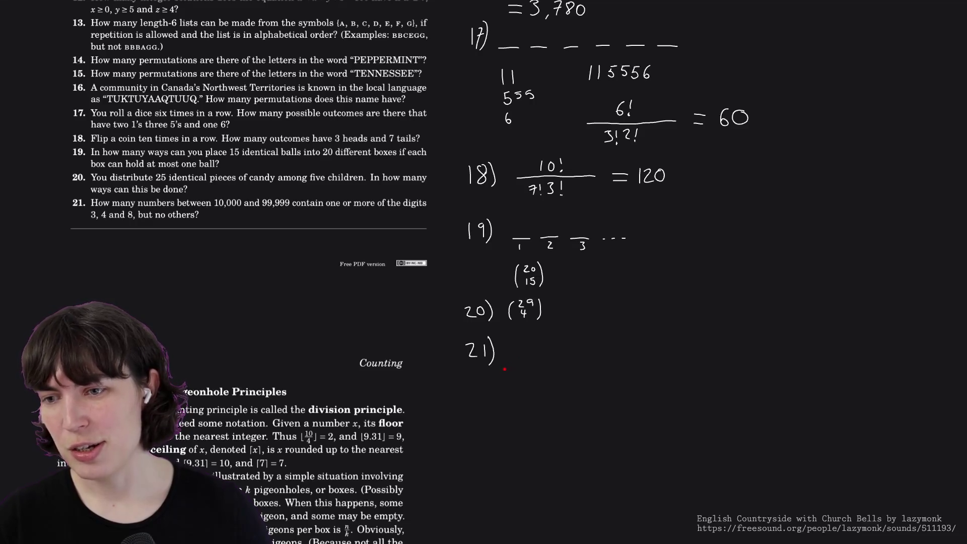
# Write 348 with two blanks and start a 4-over-2 binomial beside it.
pyautogui.moveTo(508, 369)
pyautogui.mouseDown()
pyautogui.moveTo(518, 367)
pyautogui.moveTo(518, 382)
pyautogui.moveTo(547, 370)
pyautogui.moveTo(590, 375)
pyautogui.mouseUp()
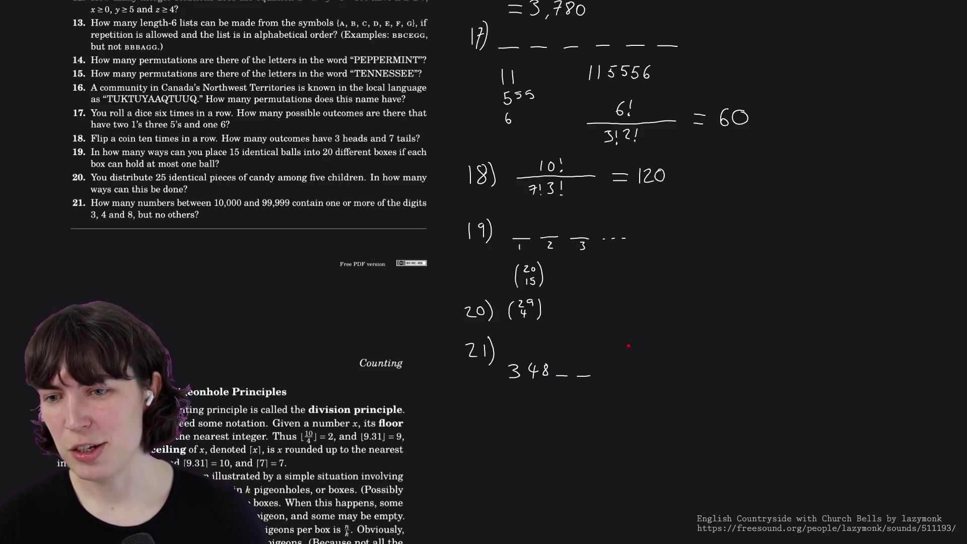
pyautogui.moveTo(630, 340); pyautogui.dragTo(628, 363)
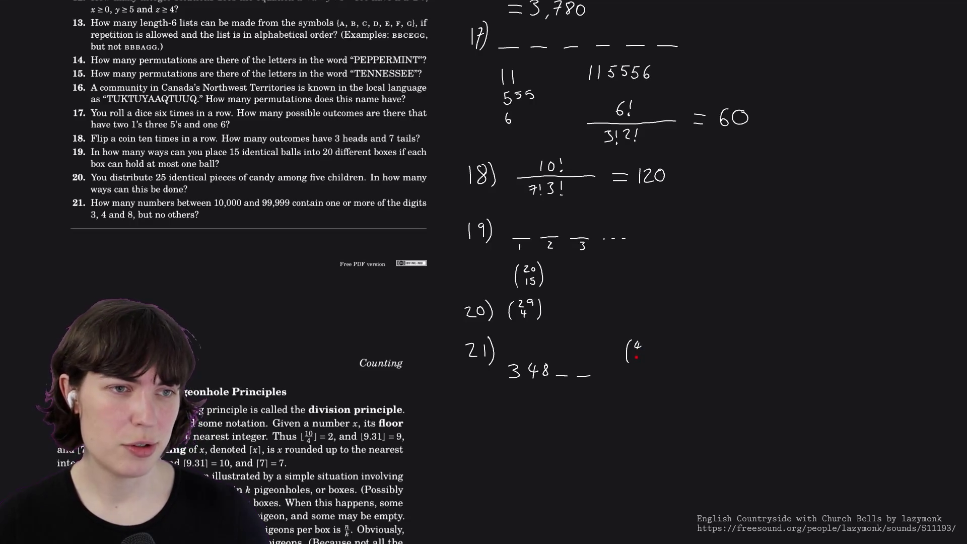
pyautogui.moveTo(635, 352); pyautogui.dragTo(642, 360)
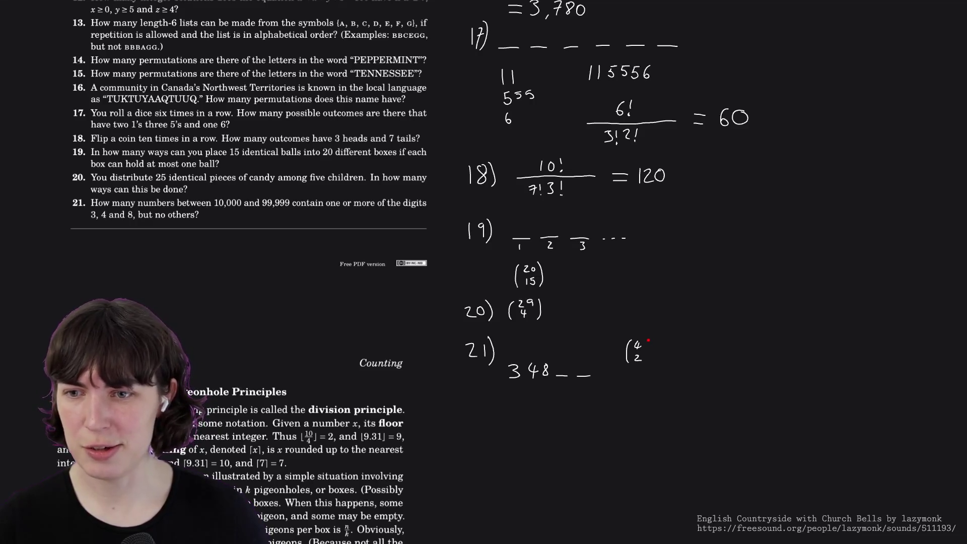
# Close the binomial as 4 choose 2 = 6 and write 5! beneath it.
pyautogui.moveTo(647, 344); pyautogui.dragTo(649, 354)
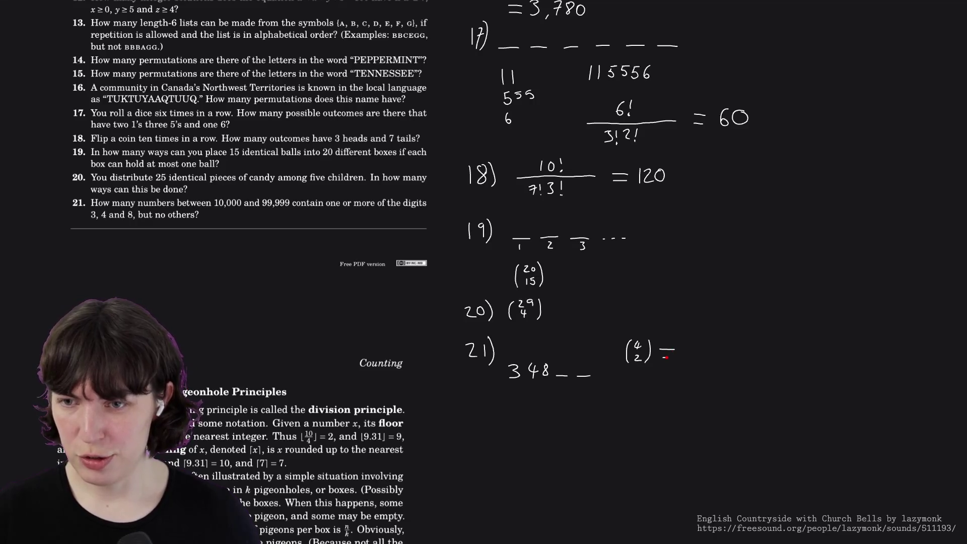
pyautogui.moveTo(693, 343); pyautogui.dragTo(687, 355)
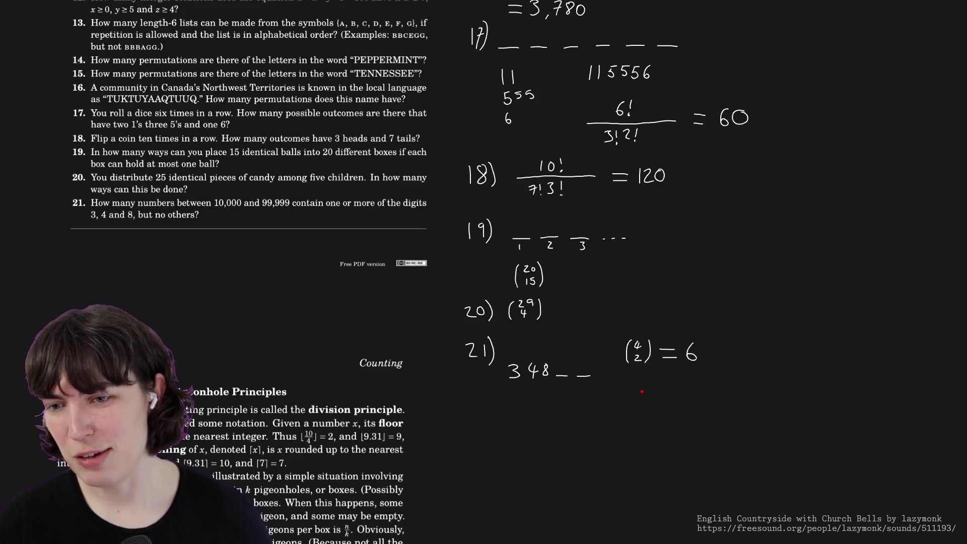
pyautogui.moveTo(648, 391)
pyautogui.mouseDown()
pyautogui.moveTo(641, 405)
pyautogui.moveTo(658, 400)
pyautogui.mouseUp()
pyautogui.click(656, 404)
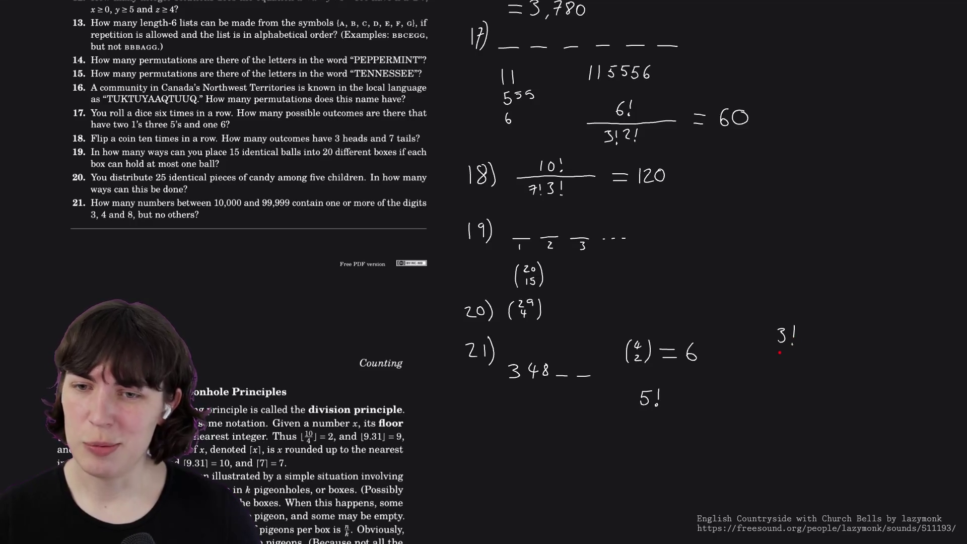
# Draw a fraction bar under 5! and write 2!2! = 4 below 3!
pyautogui.moveTo(609, 411); pyautogui.dragTo(705, 410)
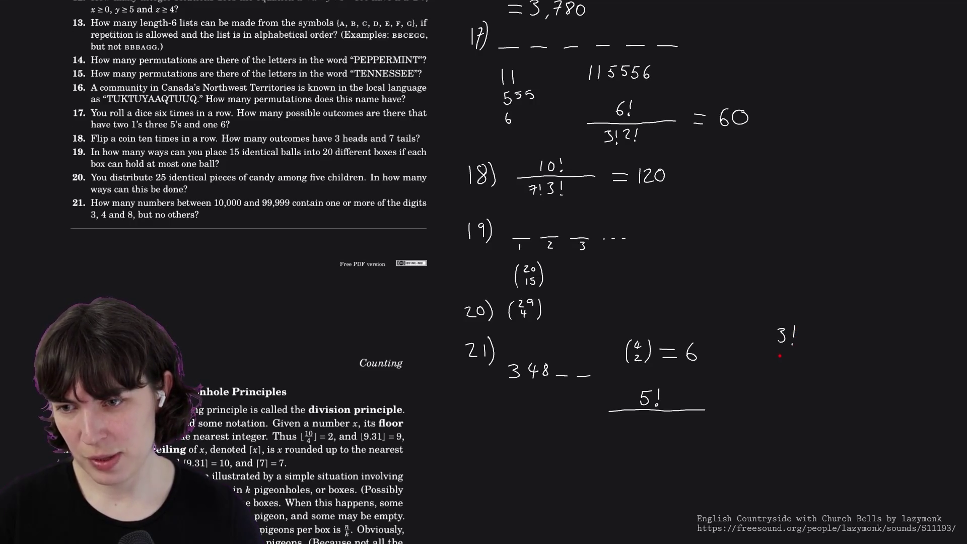
pyautogui.moveTo(777, 358); pyautogui.dragTo(785, 365)
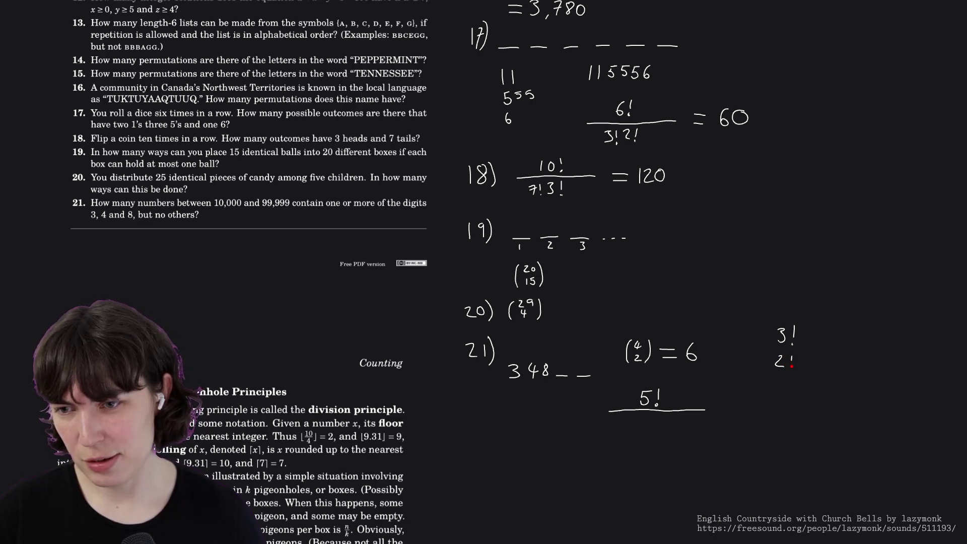
pyautogui.moveTo(799, 360); pyautogui.dragTo(804, 363)
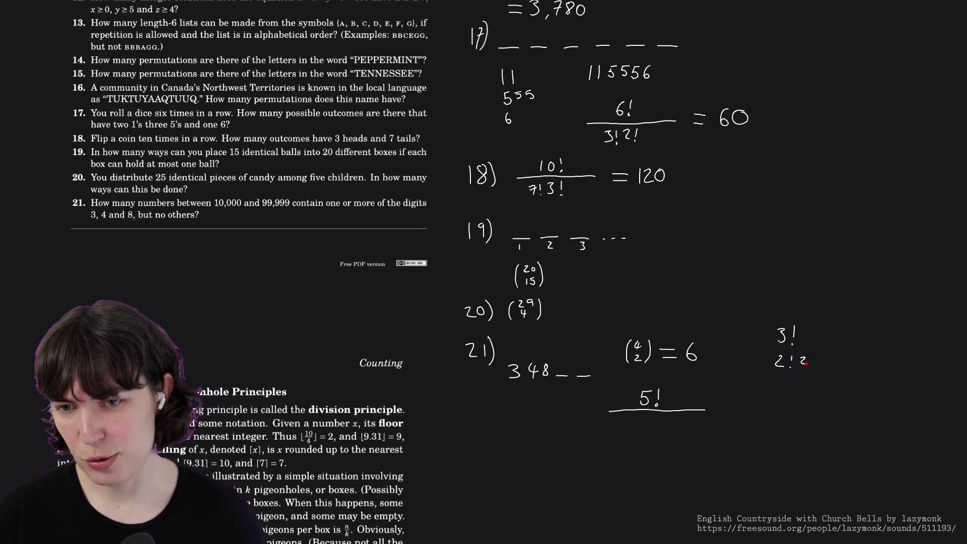
pyautogui.hotkey('ctrl', 'z')
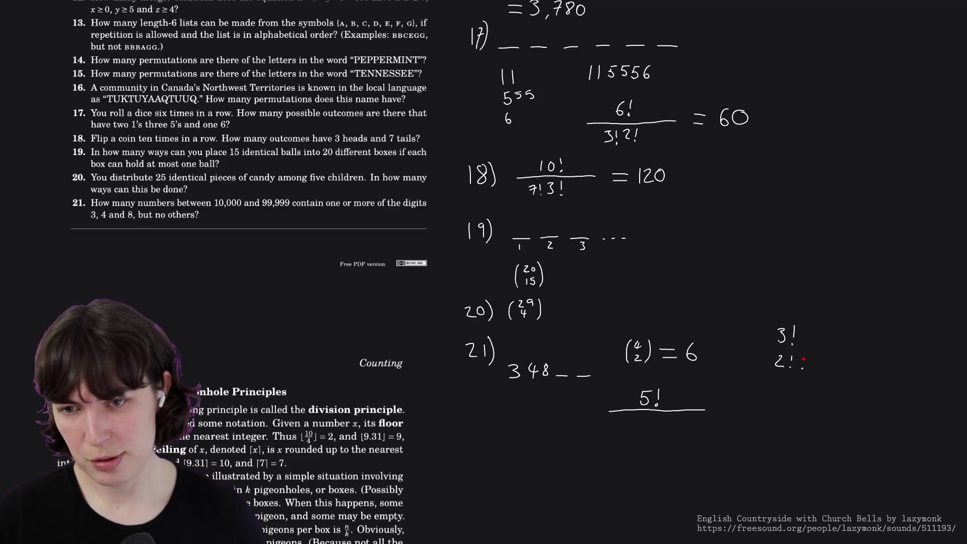
pyautogui.moveTo(799, 359); pyautogui.dragTo(812, 367)
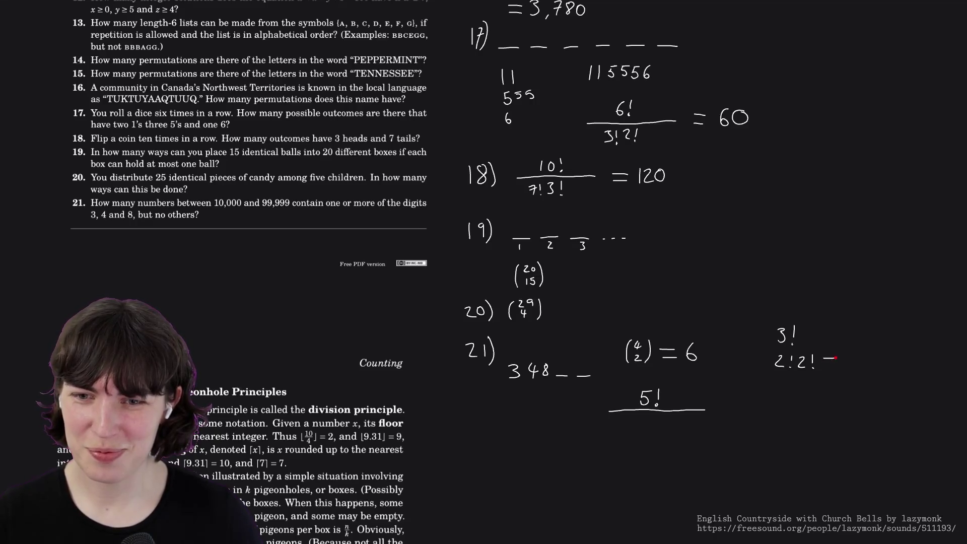
pyautogui.moveTo(824, 362)
pyautogui.mouseDown()
pyautogui.moveTo(860, 363)
pyautogui.moveTo(852, 367)
pyautogui.mouseUp()
# Write 3! = 6, then cross it out and erase the = 4 after 2!2!
pyautogui.moveTo(824, 330); pyautogui.dragTo(831, 330)
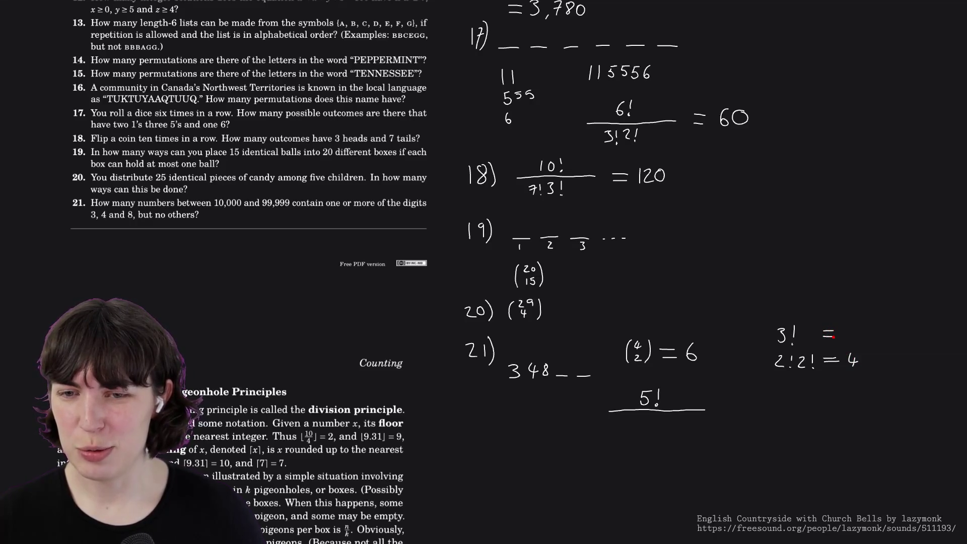
pyautogui.moveTo(845, 330); pyautogui.dragTo(846, 336)
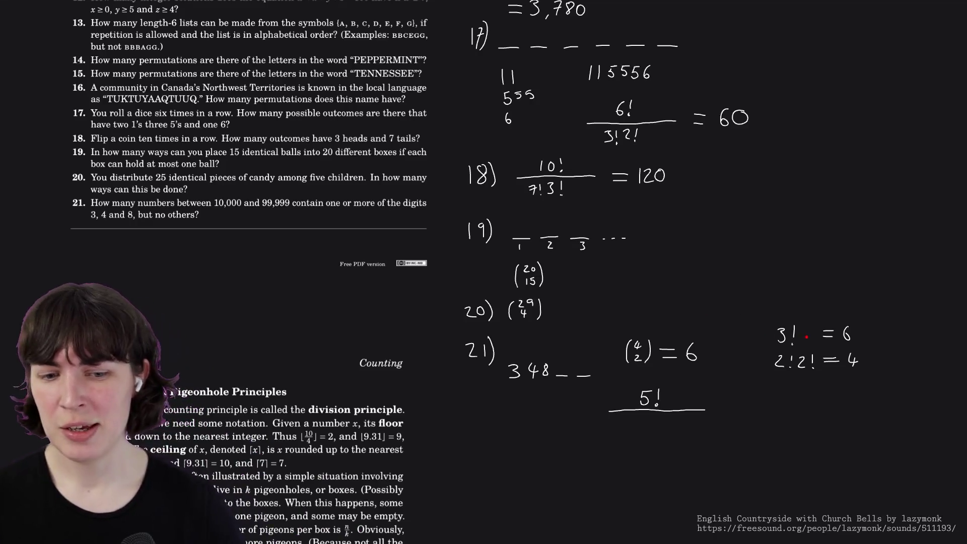
pyautogui.moveTo(771, 343)
pyautogui.mouseDown()
pyautogui.moveTo(851, 333)
pyautogui.moveTo(828, 365)
pyautogui.moveTo(853, 358)
pyautogui.mouseUp()
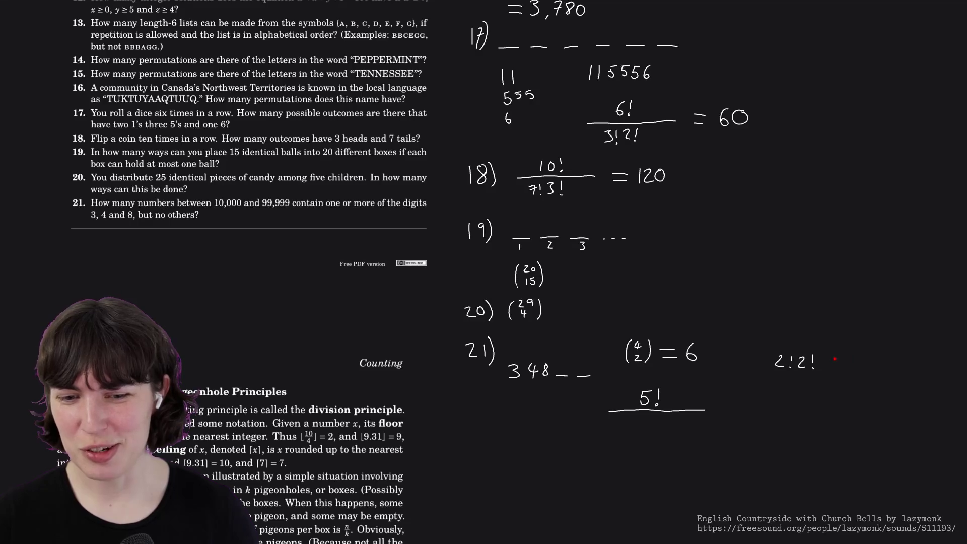
pyautogui.moveTo(778, 361)
pyautogui.mouseDown()
pyautogui.moveTo(821, 363)
pyautogui.moveTo(787, 368)
pyautogui.mouseUp()
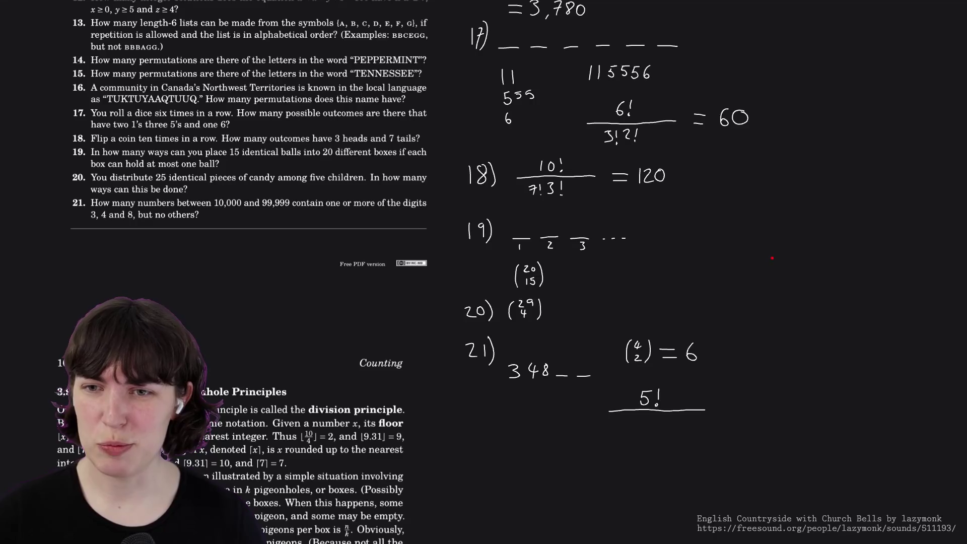
# Write the pattern 33348 on the right and start 33448 below it.
pyautogui.moveTo(770, 258)
pyautogui.mouseDown()
pyautogui.moveTo(767, 270)
pyautogui.moveTo(788, 269)
pyautogui.moveTo(820, 268)
pyautogui.moveTo(831, 257)
pyautogui.moveTo(825, 269)
pyautogui.mouseUp()
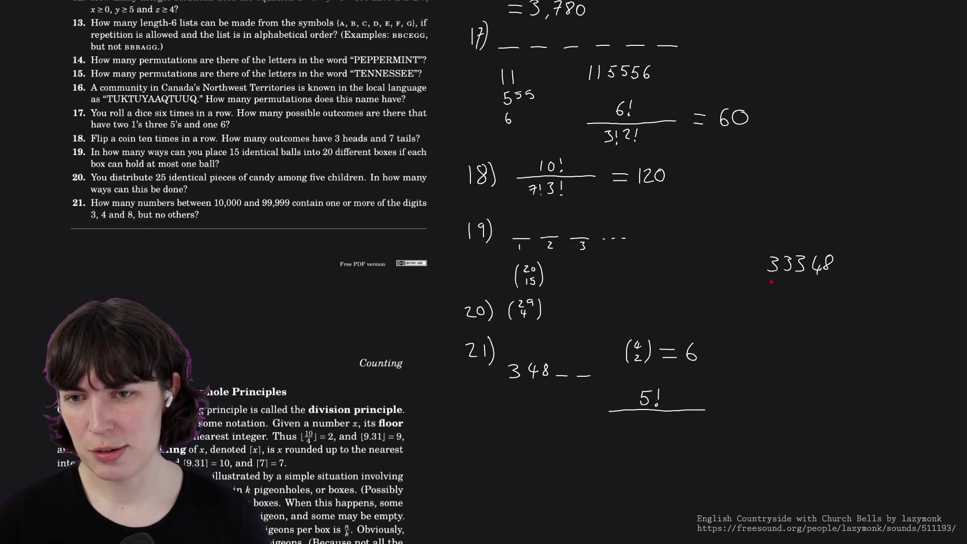
pyautogui.moveTo(776, 290); pyautogui.dragTo(816, 290)
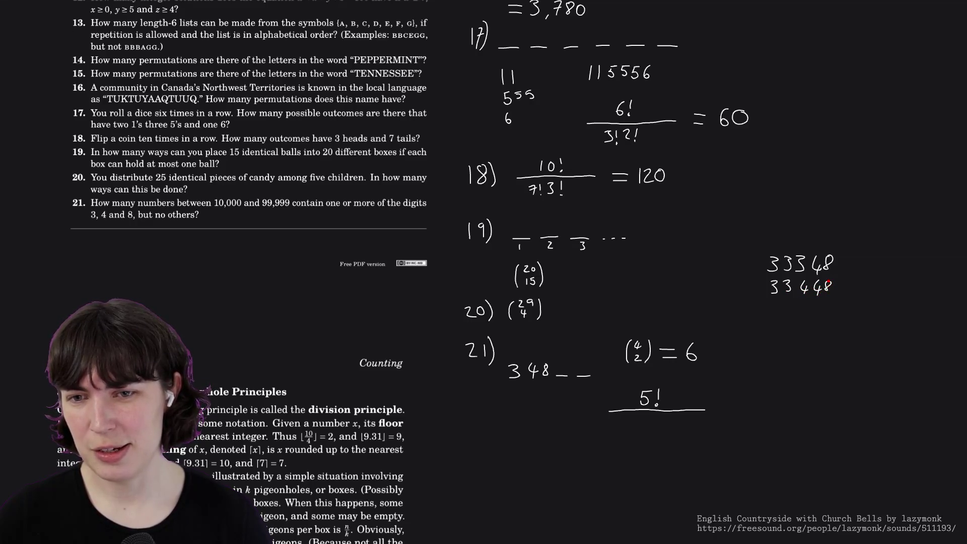
# List 33488, 34448, 34488 and 34888 beneath, and erase the 3! beside 33348.
pyautogui.moveTo(771, 304)
pyautogui.mouseDown()
pyautogui.moveTo(773, 313)
pyautogui.moveTo(803, 316)
pyautogui.moveTo(822, 303)
pyautogui.mouseUp()
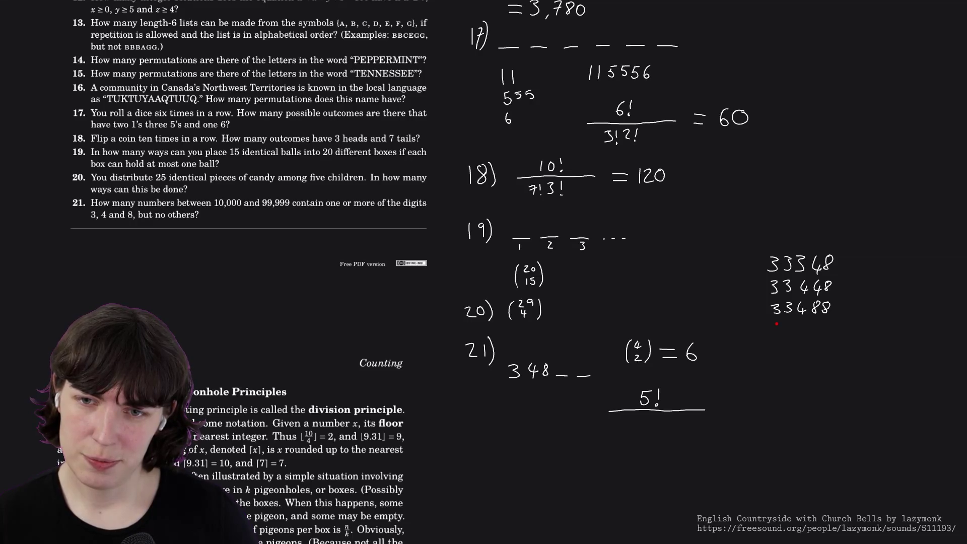
pyautogui.moveTo(778, 324); pyautogui.dragTo(775, 332)
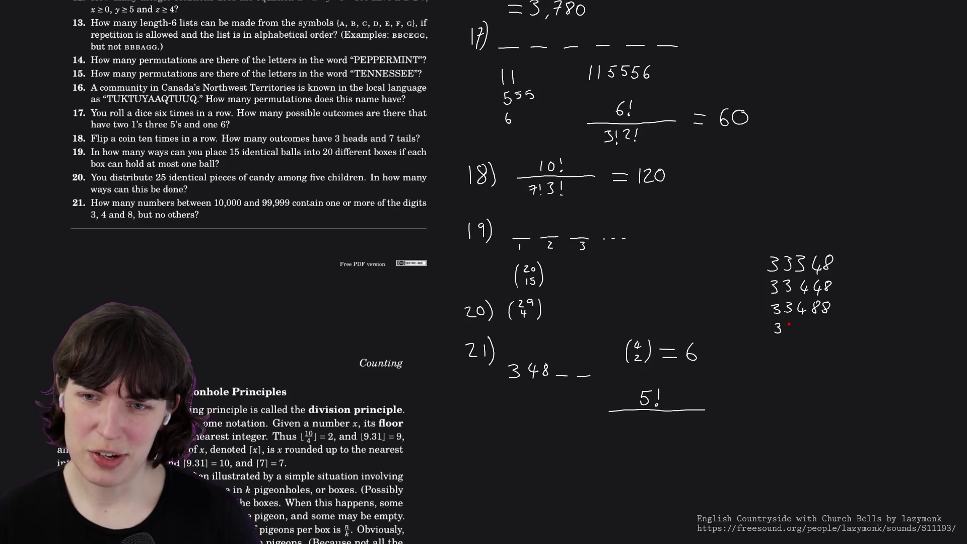
pyautogui.moveTo(794, 327); pyautogui.dragTo(830, 329)
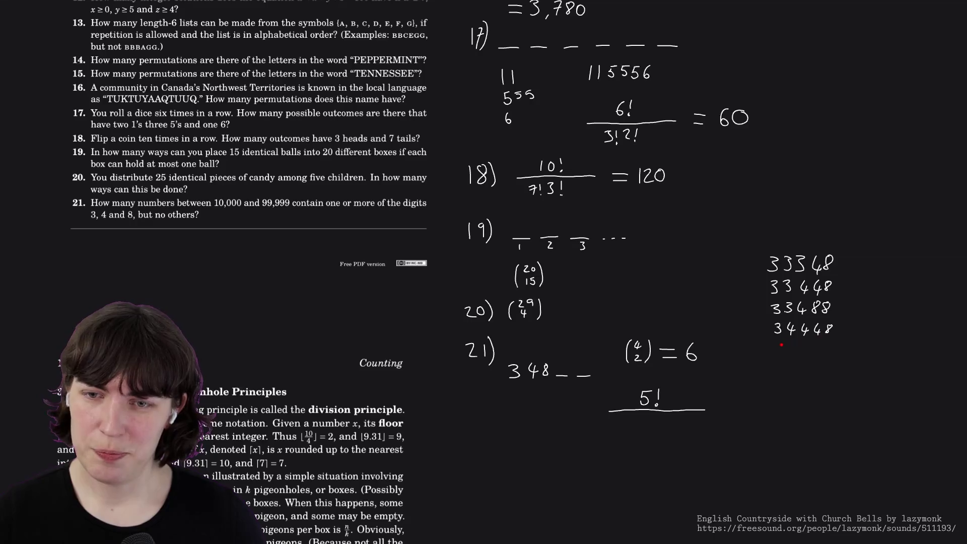
pyautogui.moveTo(776, 345)
pyautogui.mouseDown()
pyautogui.moveTo(778, 353)
pyautogui.moveTo(824, 350)
pyautogui.mouseUp()
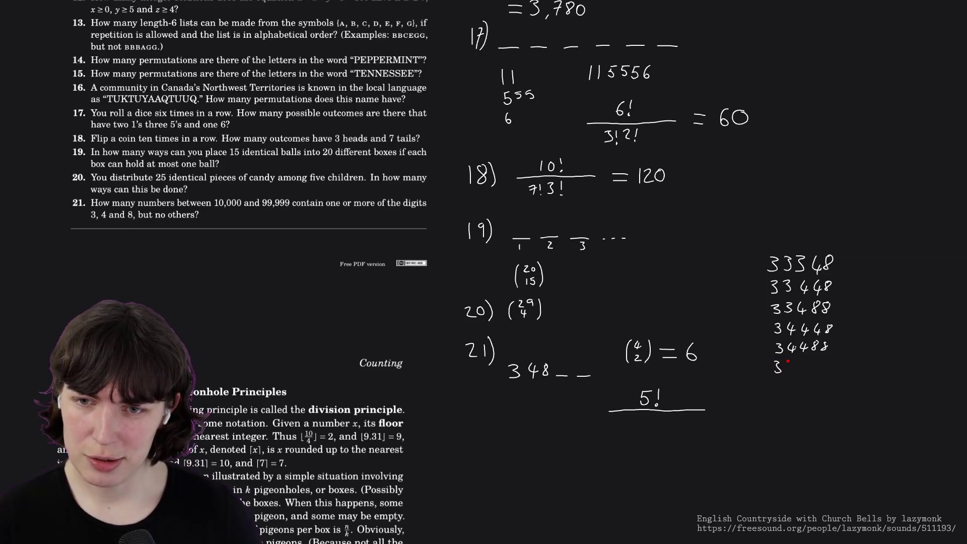
pyautogui.moveTo(788, 364); pyautogui.dragTo(820, 365)
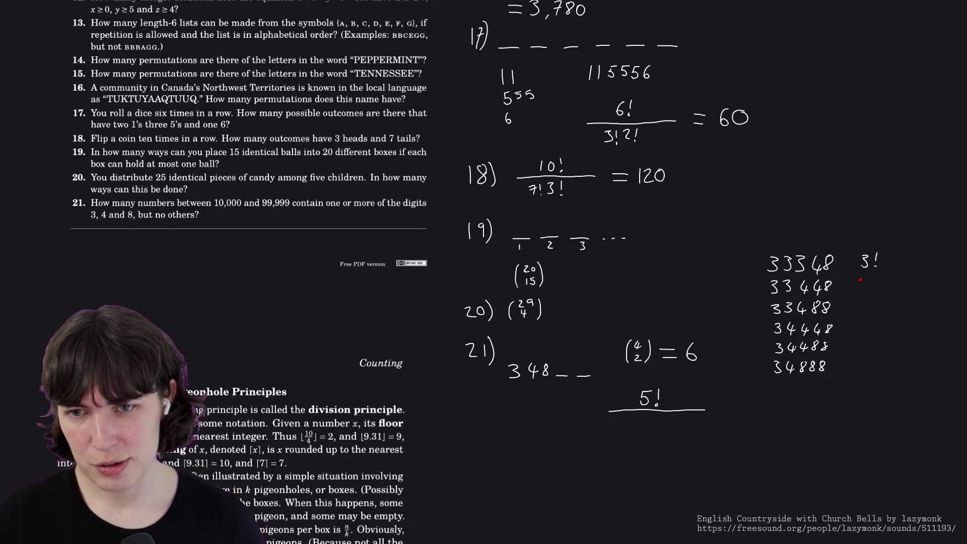
pyautogui.moveTo(862, 264)
pyautogui.mouseDown()
pyautogui.moveTo(879, 256)
pyautogui.moveTo(875, 265)
pyautogui.mouseUp()
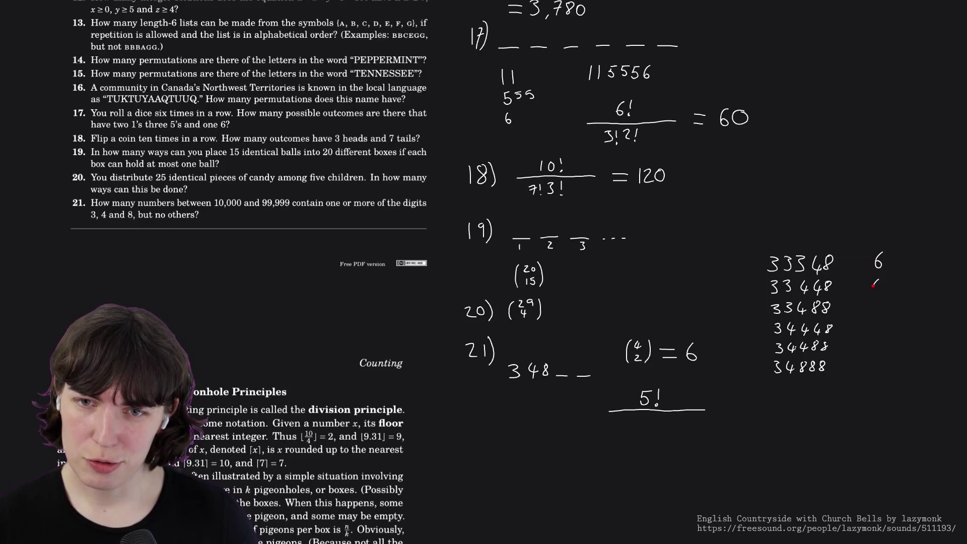
# Note counts 4 beside 33448 and 34488, erase the 5! fraction and start a 5 below 348.
pyautogui.moveTo(880, 283); pyautogui.dragTo(879, 315)
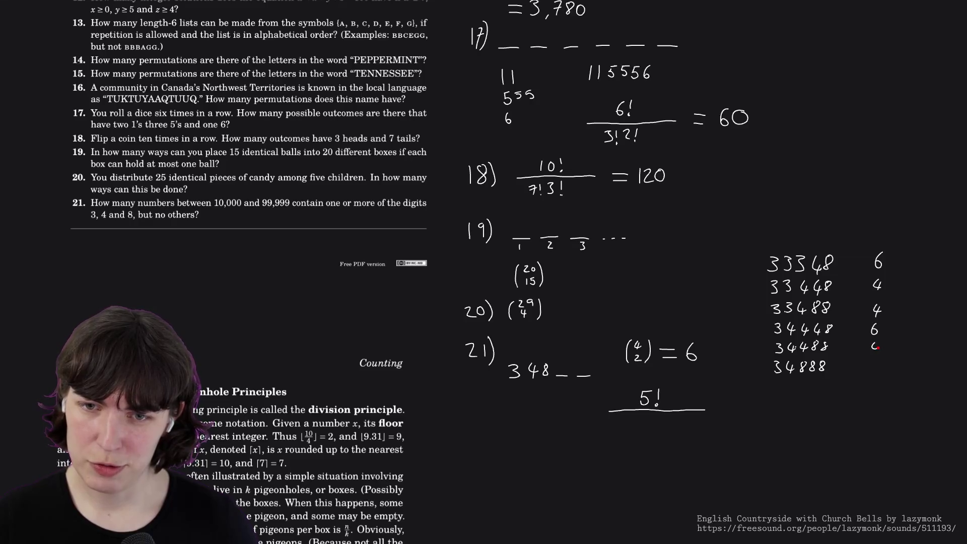
pyautogui.moveTo(878, 346); pyautogui.dragTo(877, 352)
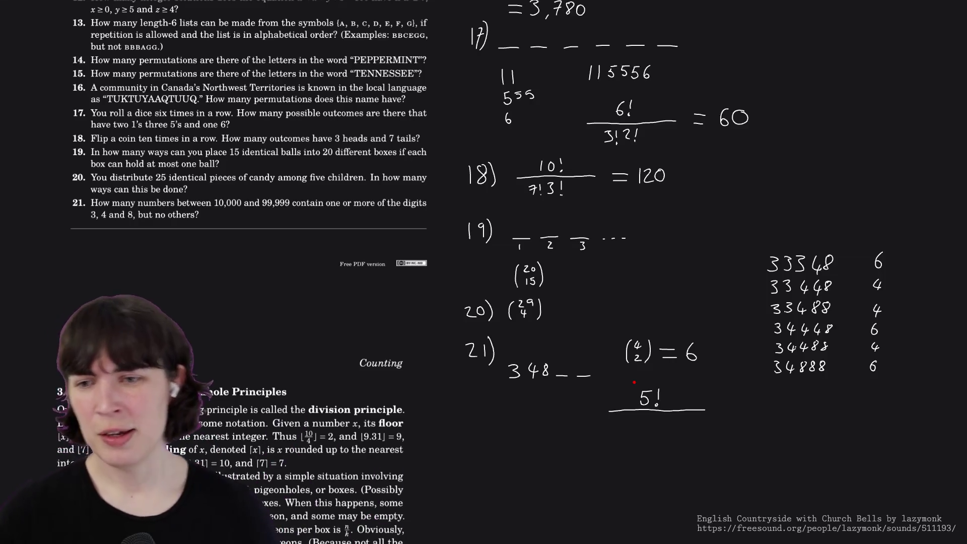
pyautogui.moveTo(654, 381); pyautogui.dragTo(565, 418)
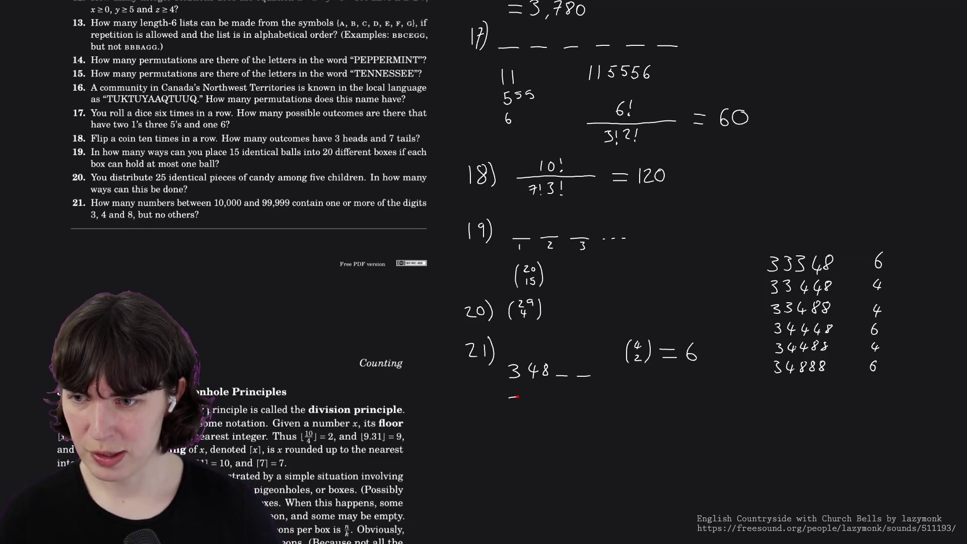
pyautogui.moveTo(510, 397); pyautogui.dragTo(508, 413)
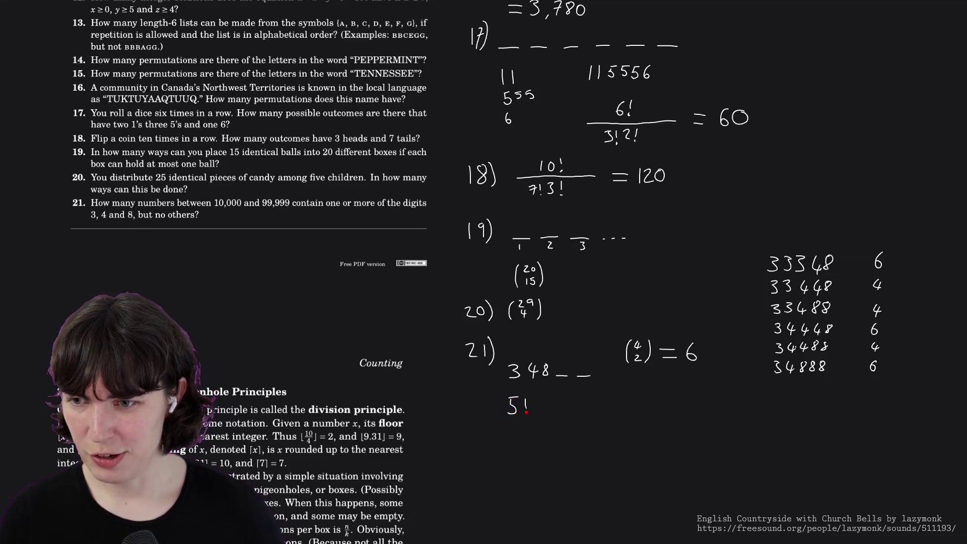
# Complete the first term 3·5!/6 with its denominator and a plus sign.
pyautogui.moveTo(523, 418); pyautogui.dragTo(561, 417)
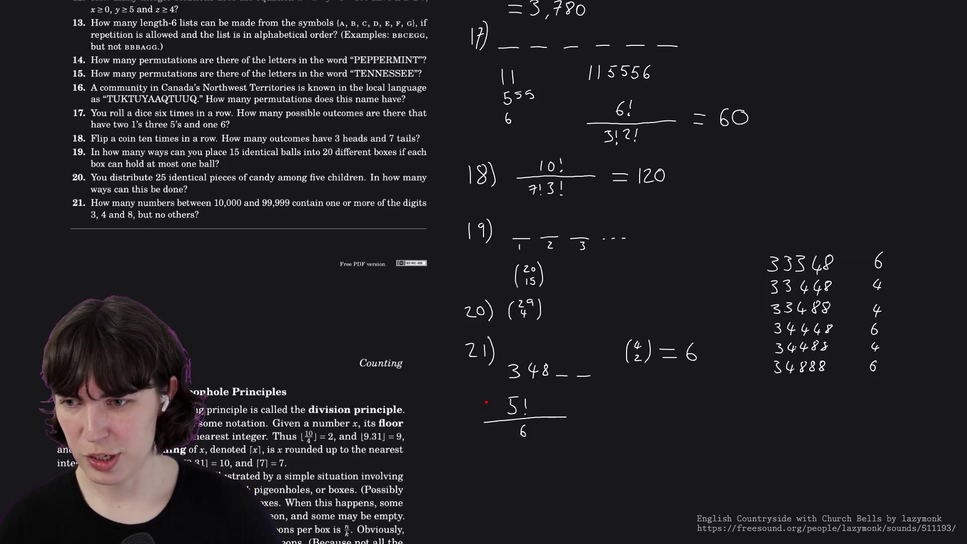
pyautogui.hotkey('ctrl', 'z')
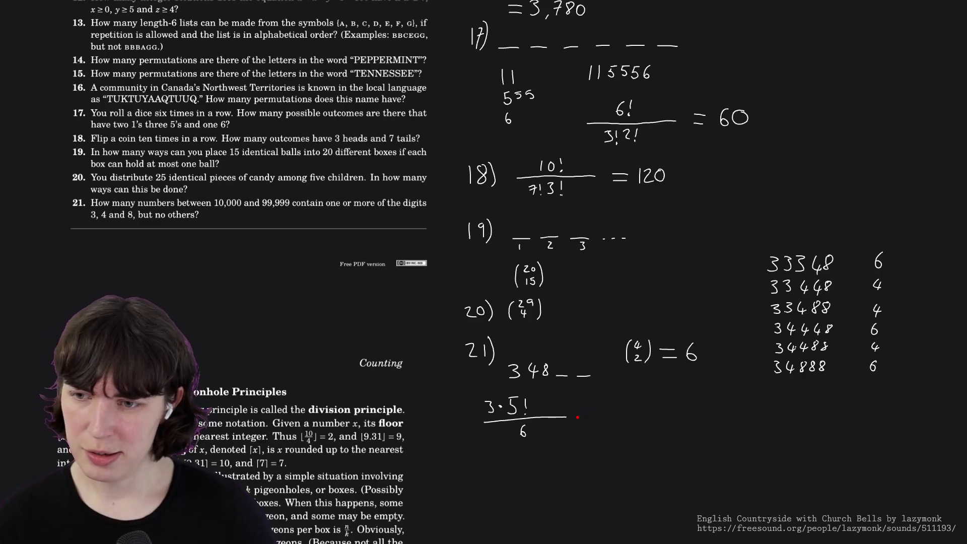
pyautogui.moveTo(554, 414)
pyautogui.mouseDown()
pyautogui.moveTo(520, 432)
pyautogui.moveTo(512, 421)
pyautogui.mouseUp()
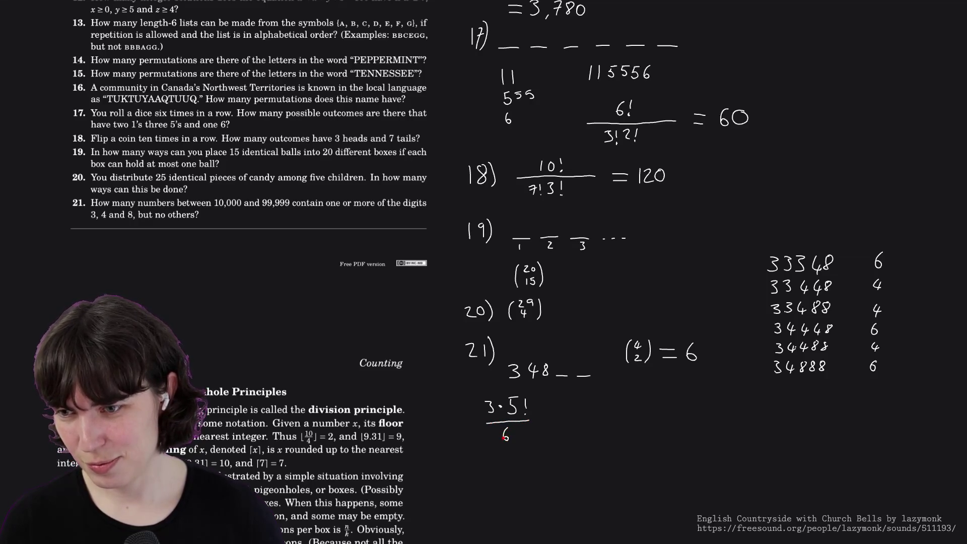
pyautogui.moveTo(550, 416)
pyautogui.mouseDown()
pyautogui.moveTo(561, 416)
pyautogui.moveTo(556, 424)
pyautogui.mouseUp()
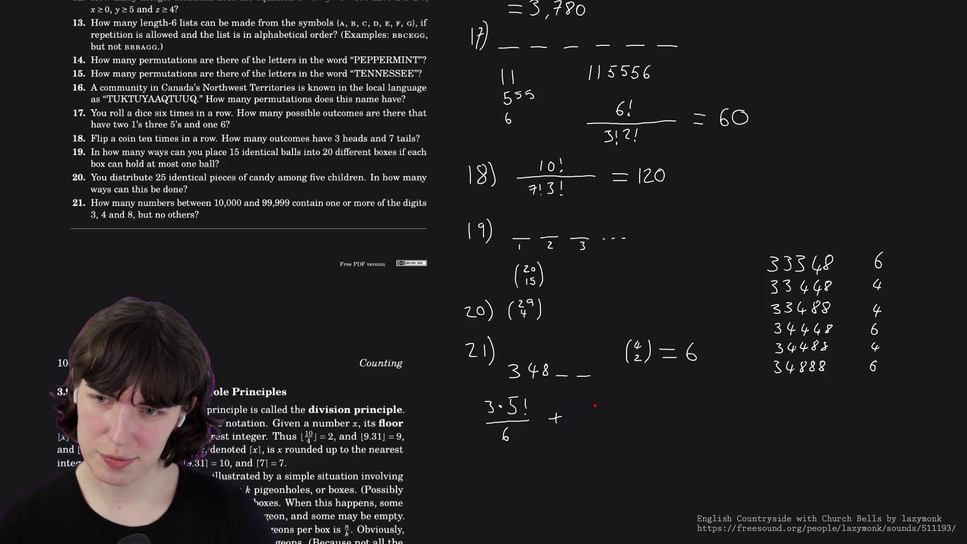
# Write the second term 3·5!/4, correcting the denominator from 6 to 4.
pyautogui.moveTo(586, 401); pyautogui.dragTo(585, 411)
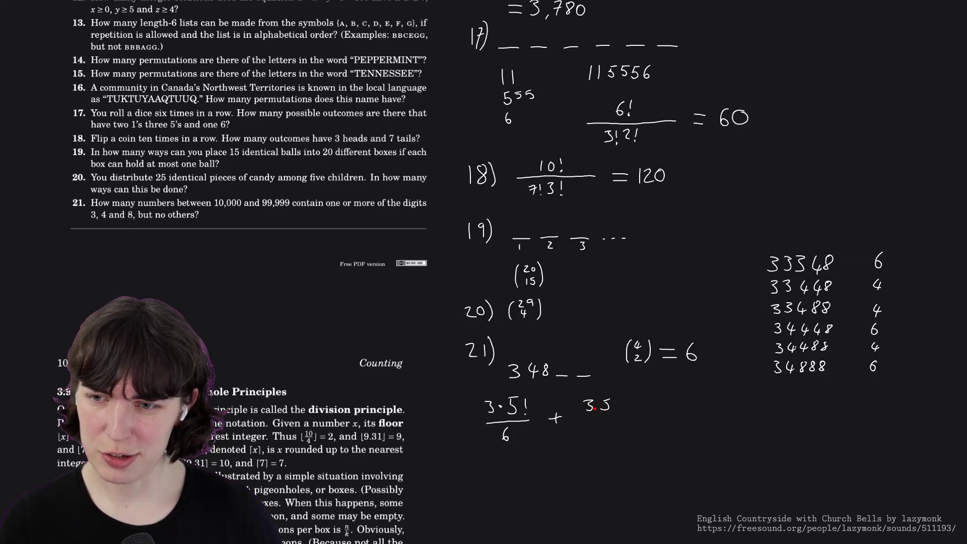
pyautogui.moveTo(596, 407); pyautogui.dragTo(614, 403)
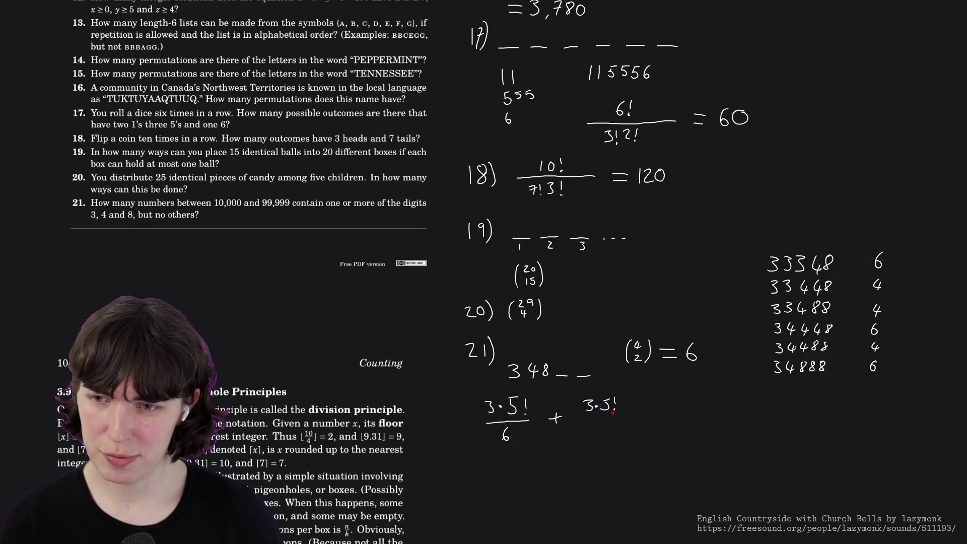
pyautogui.click(614, 409)
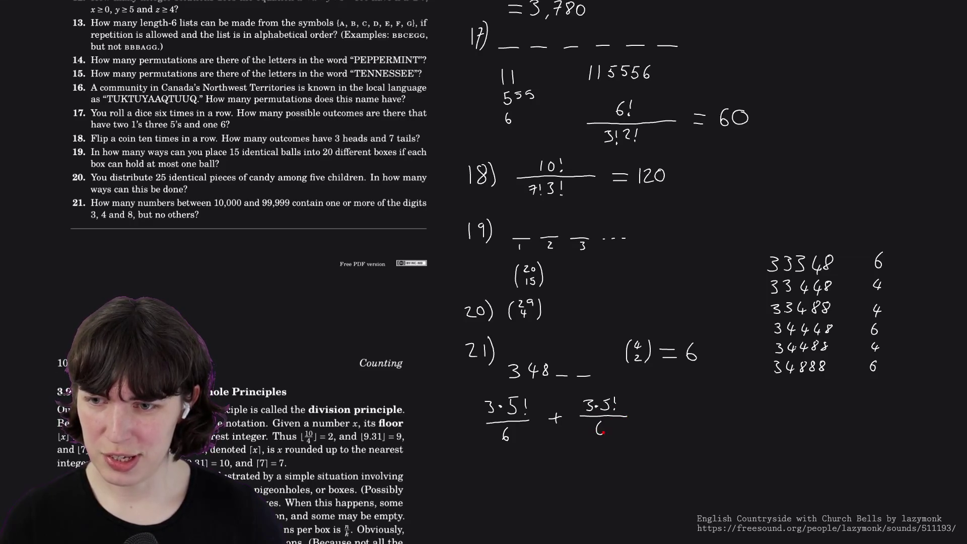
pyautogui.hotkey('ctrl', 'z')
pyautogui.moveTo(602, 428); pyautogui.dragTo(602, 434)
# Add an equals sign, 90 under the second term and the total 150, then search the book.
pyautogui.moveTo(644, 412); pyautogui.dragTo(658, 412)
pyautogui.moveTo(645, 420); pyautogui.dragTo(658, 420)
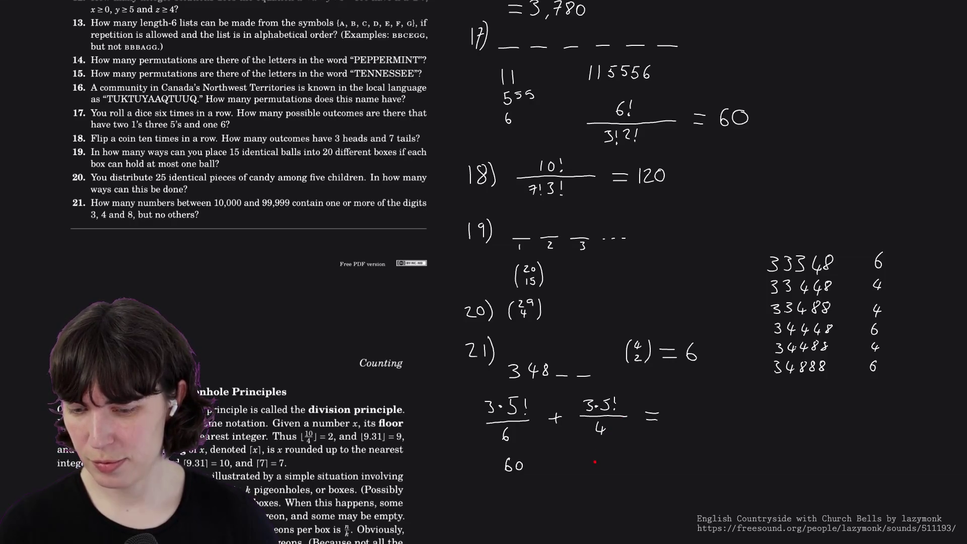
pyautogui.moveTo(604, 468); pyautogui.dragTo(606, 458)
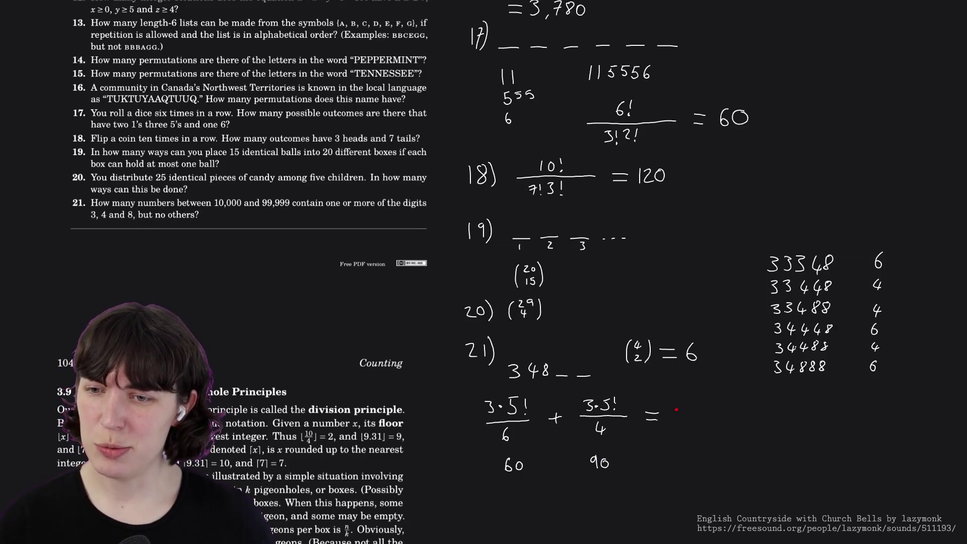
pyautogui.moveTo(695, 412); pyautogui.dragTo(691, 415)
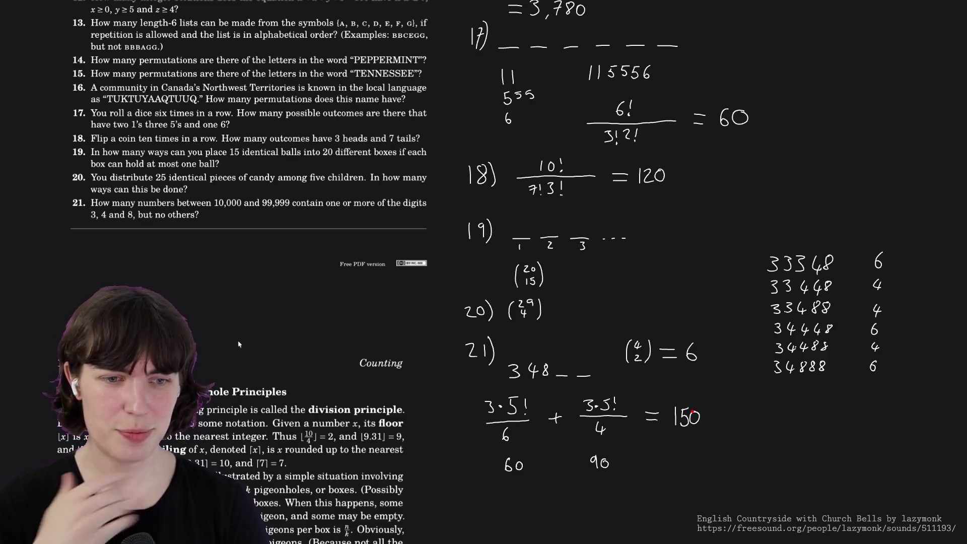
pyautogui.press('super+f')
pyautogui.write('3.7')
# Search the PDF for 3.7, jump to the page 309 solutions match, and close the search.
pyautogui.press('Return')
pyautogui.scroll(-3, 44, 322)
pyautogui.scroll(-2, 40, 334)
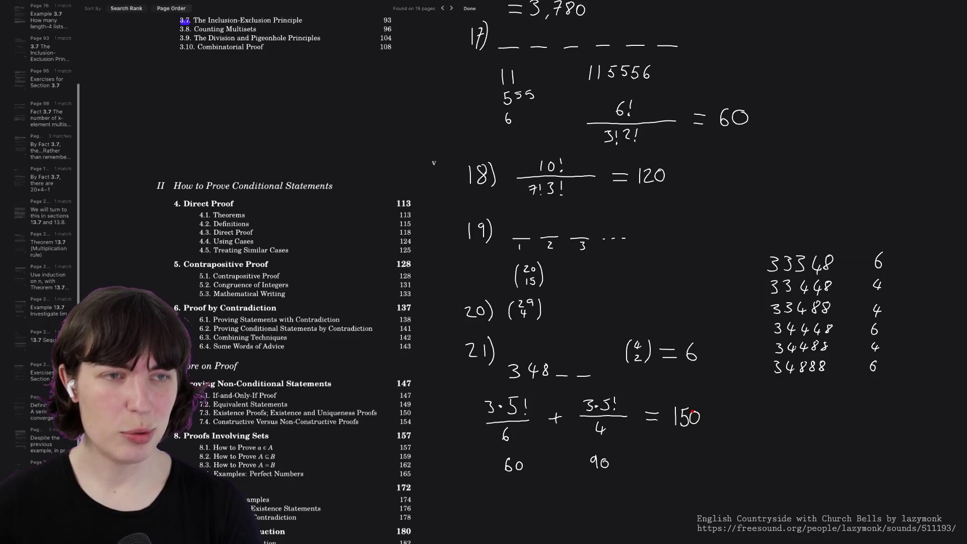
pyautogui.press('Return')
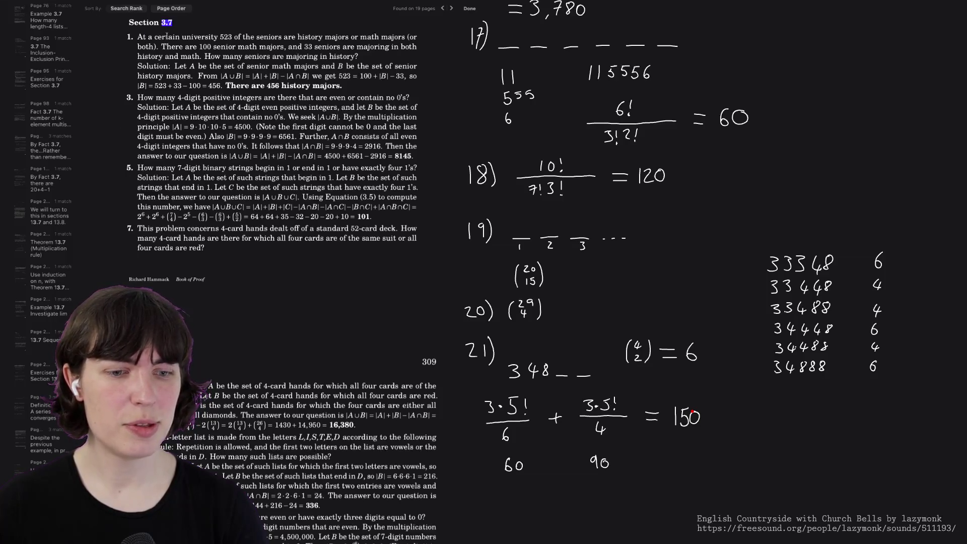
pyautogui.scroll(-3, 284, 280)
pyautogui.scroll(-3, 283, 280)
pyautogui.scroll(-3, 283, 280)
pyautogui.scroll(-3, 283, 279)
pyautogui.scroll(-2, 283, 280)
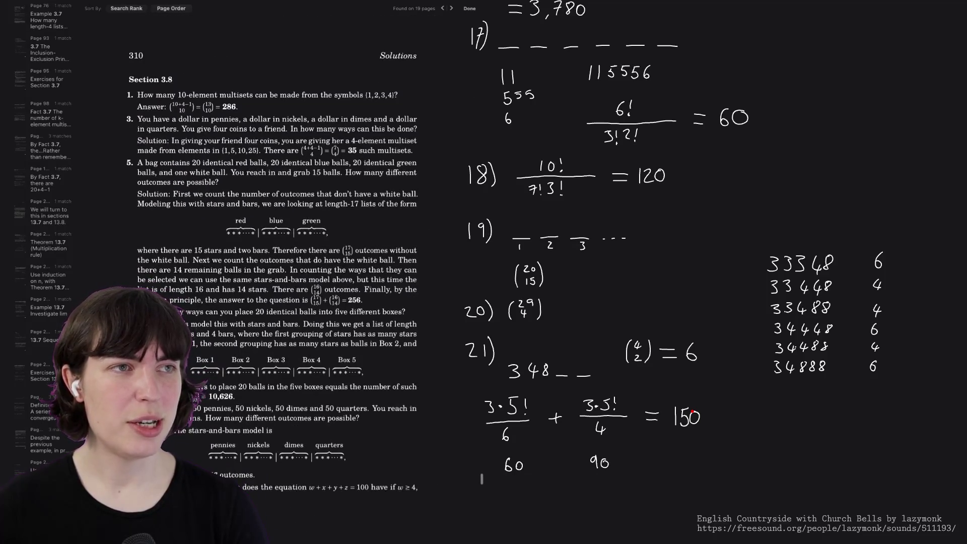
pyautogui.click(469, 8)
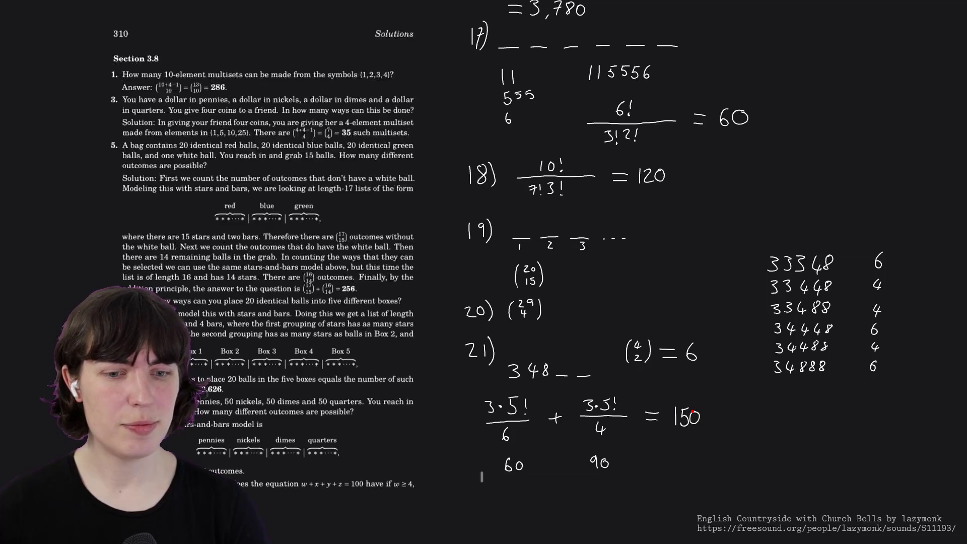
pyautogui.scroll(-2, 431, 35)
pyautogui.scroll(1, 213, 228)
pyautogui.scroll(1, 212, 228)
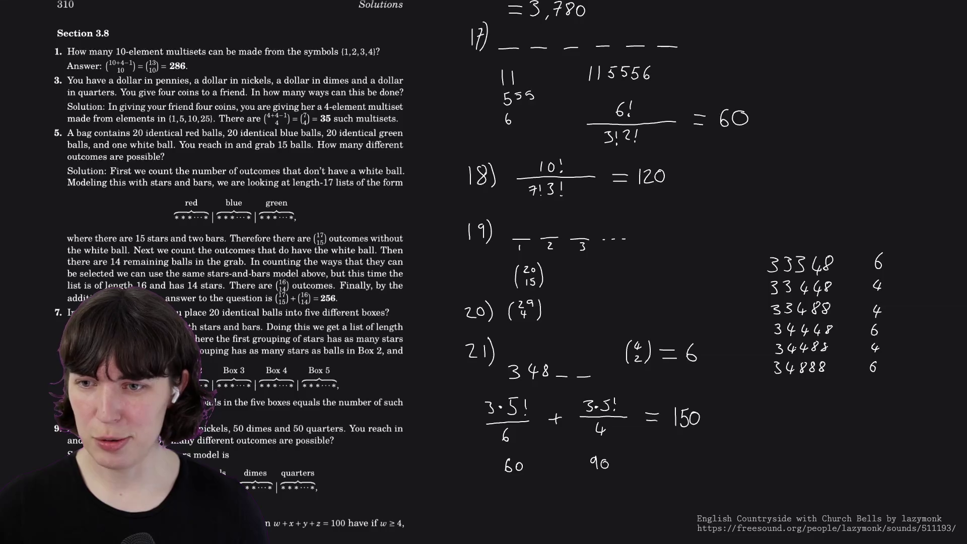
pyautogui.scroll(5, 692, 404)
pyautogui.scroll(-5, 652, 227)
pyautogui.scroll(-1, 652, 118)
# Pan the whiteboard back up past problems 15–6 to problems 1–5.
pyautogui.moveTo(653, 118); pyautogui.dragTo(704, 438)
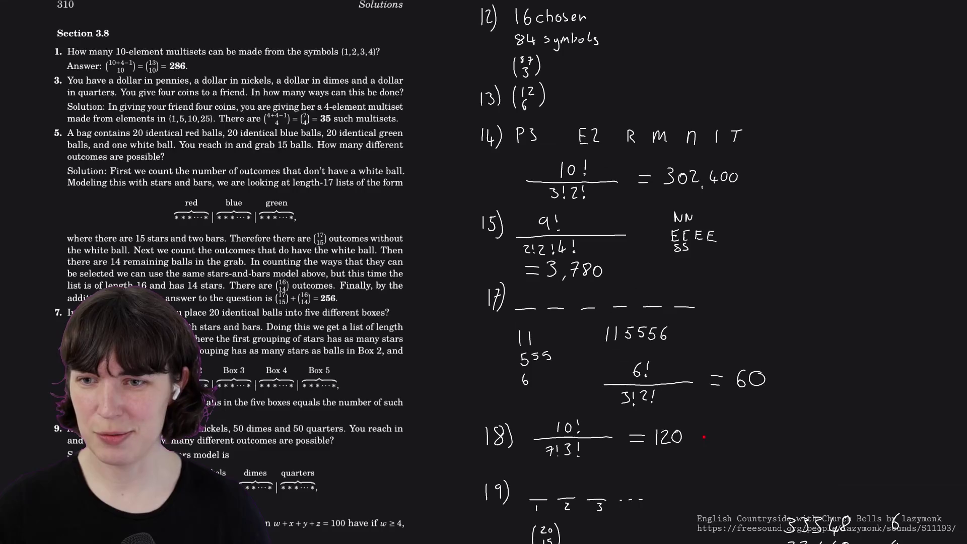
pyautogui.moveTo(684, 91); pyautogui.dragTo(670, 477)
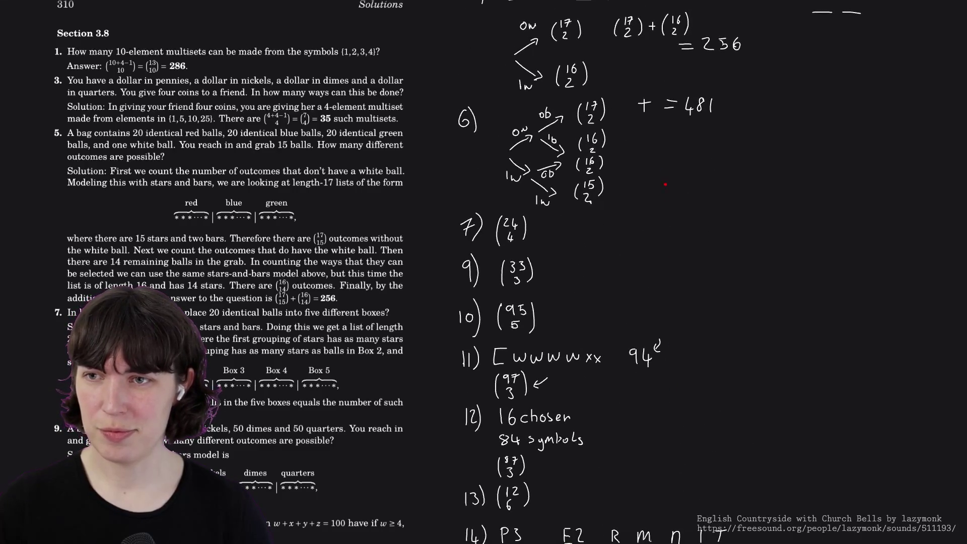
pyautogui.moveTo(666, 198); pyautogui.dragTo(653, 435)
pyautogui.scroll(2, 653, 436)
pyautogui.scroll(1, 651, 423)
pyautogui.scroll(1, 650, 400)
pyautogui.scroll(1, 648, 378)
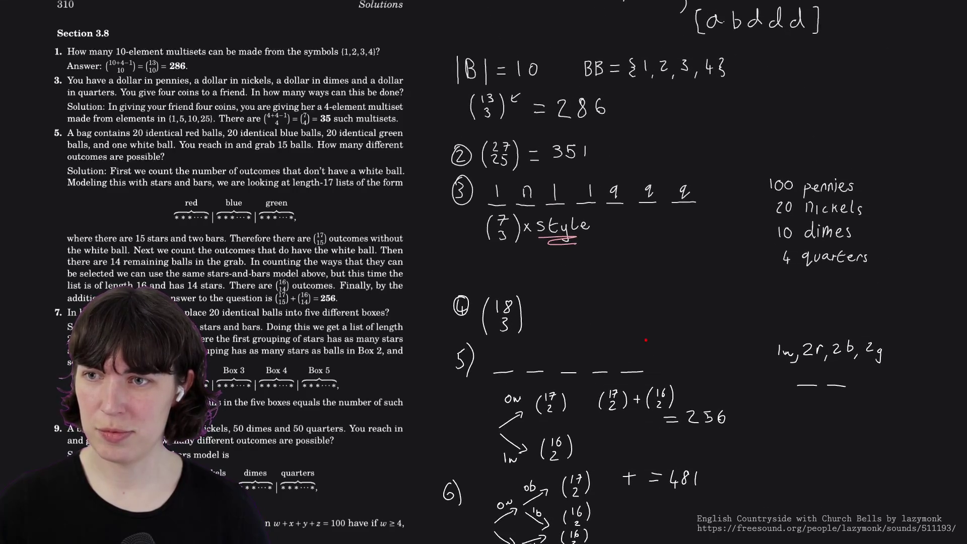
pyautogui.scroll(5, 640, 258)
pyautogui.scroll(2, 639, 342)
pyautogui.scroll(2, 639, 377)
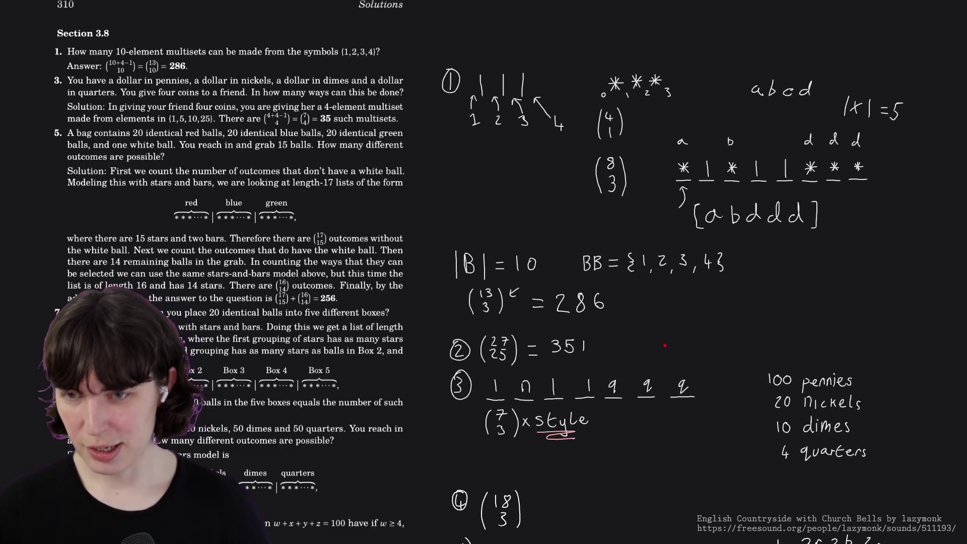
# Switch the pen to green and tick problem 1's answer 286 as correct.
pyautogui.rightClick(711, 353)
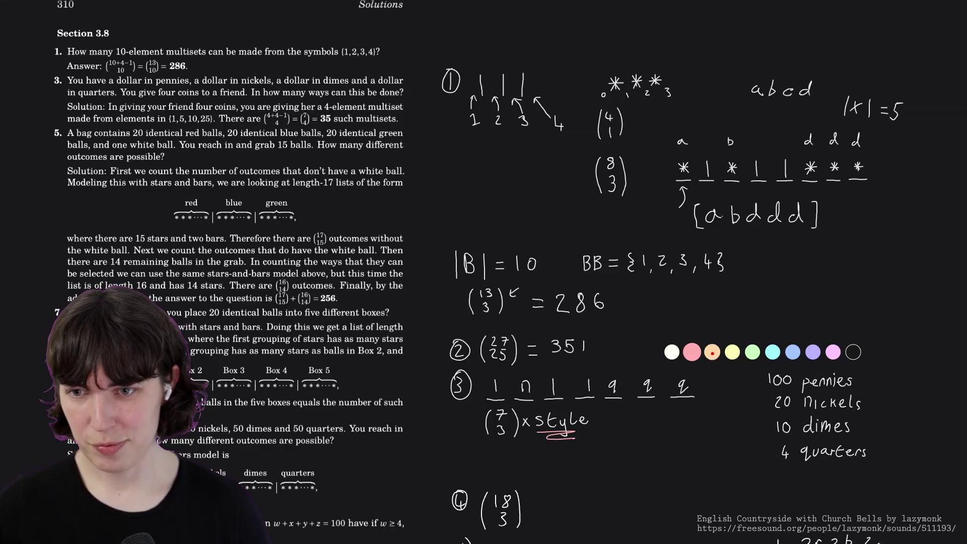
pyautogui.click(752, 353)
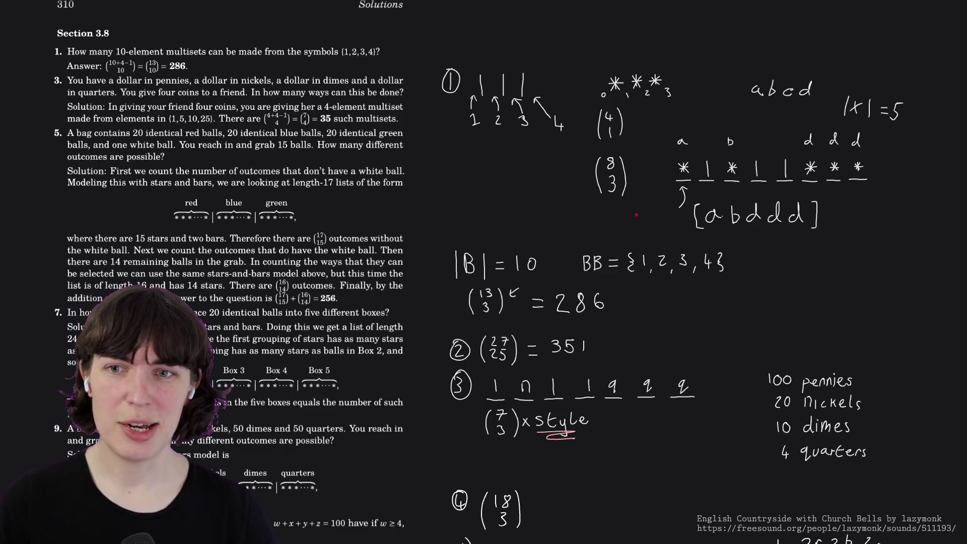
pyautogui.moveTo(619, 306); pyautogui.dragTo(640, 284)
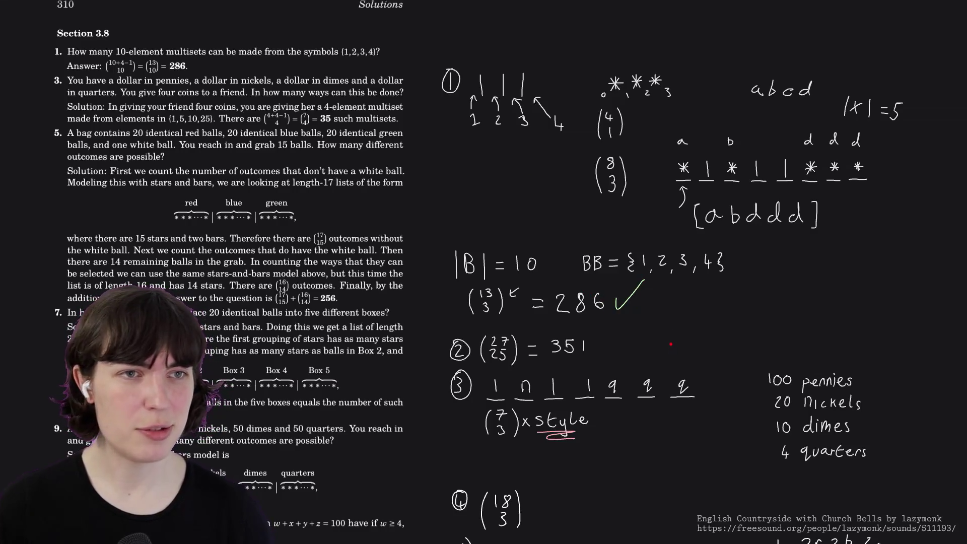
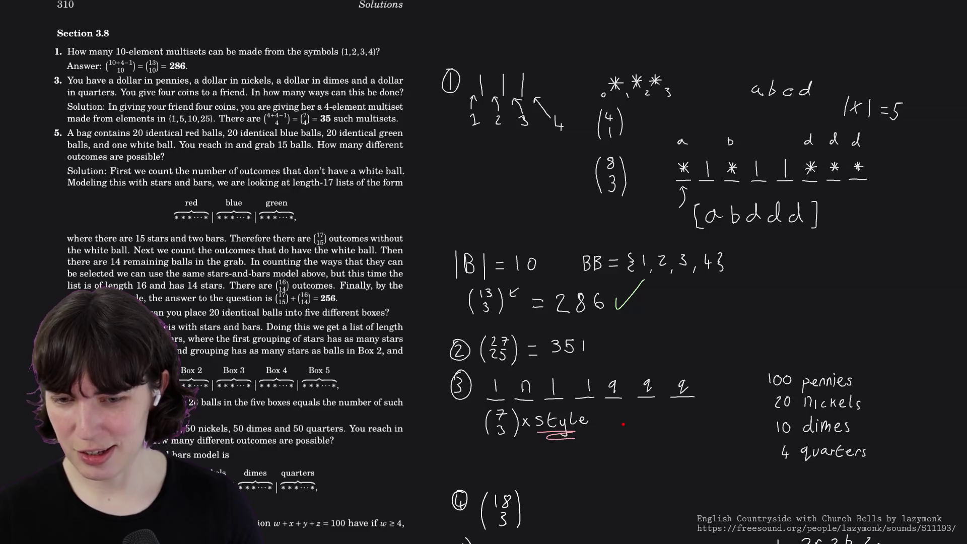
# Tick problem 3 and problem 5's 256 answer in green, then bring problems 11 to 13 into view.
pyautogui.moveTo(605, 422); pyautogui.dragTo(622, 413)
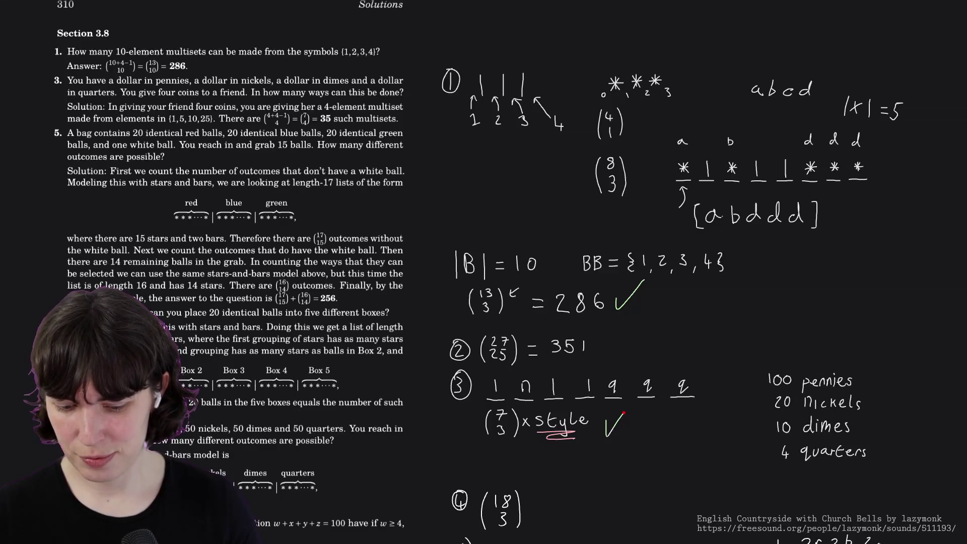
pyautogui.scroll(-2, 618, 475)
pyautogui.scroll(-5, 618, 475)
pyautogui.moveTo(624, 198)
pyautogui.mouseDown()
pyautogui.moveTo(610, 110)
pyautogui.moveTo(622, 87)
pyautogui.mouseUp()
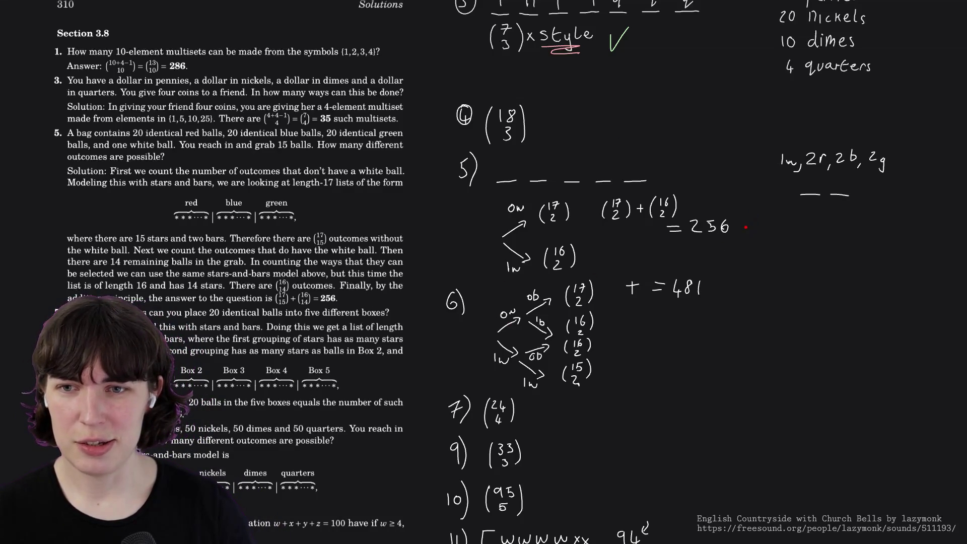
pyautogui.moveTo(737, 224); pyautogui.dragTo(758, 205)
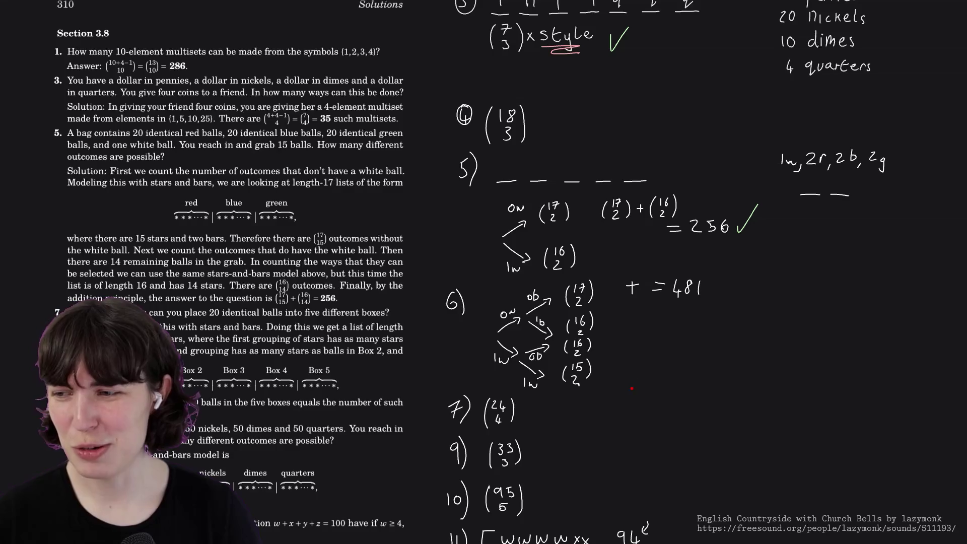
pyautogui.moveTo(631, 406); pyautogui.dragTo(626, 268)
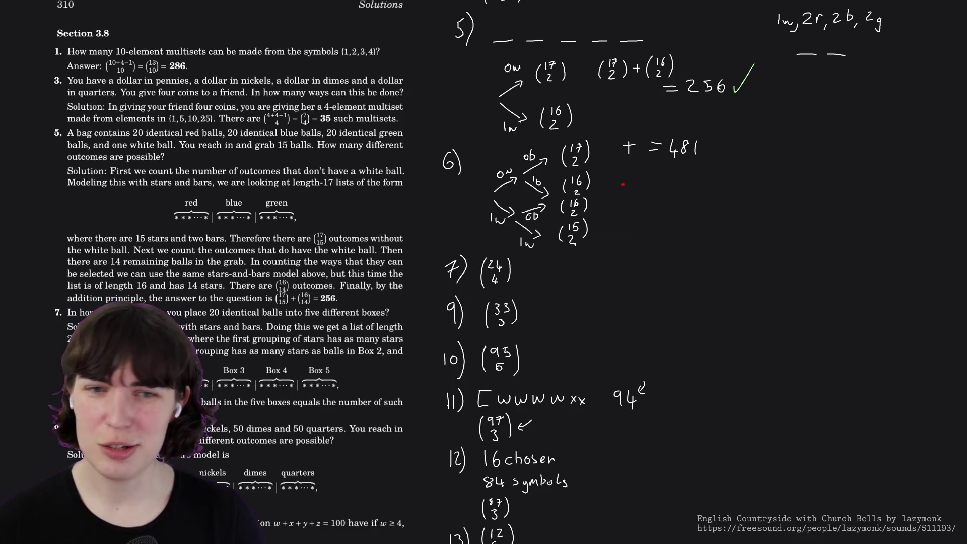
pyautogui.scroll(-2, 189, 263)
pyautogui.scroll(-3, 188, 263)
pyautogui.scroll(-2, 189, 264)
pyautogui.scroll(-1, 188, 263)
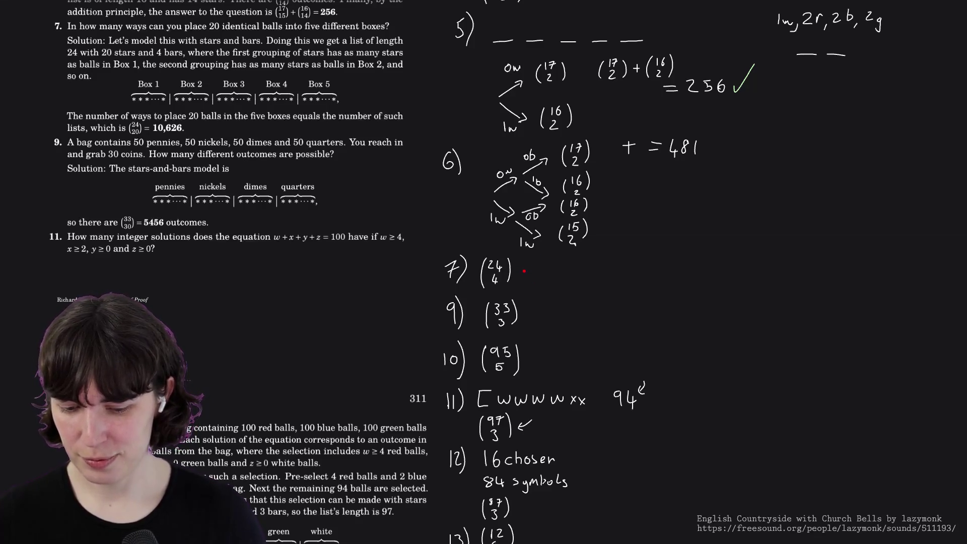
# Tick problem 7's 24-choose-4 and problem 9's 33-choose-3 answers as correct.
pyautogui.moveTo(521, 268); pyautogui.dragTo(544, 255)
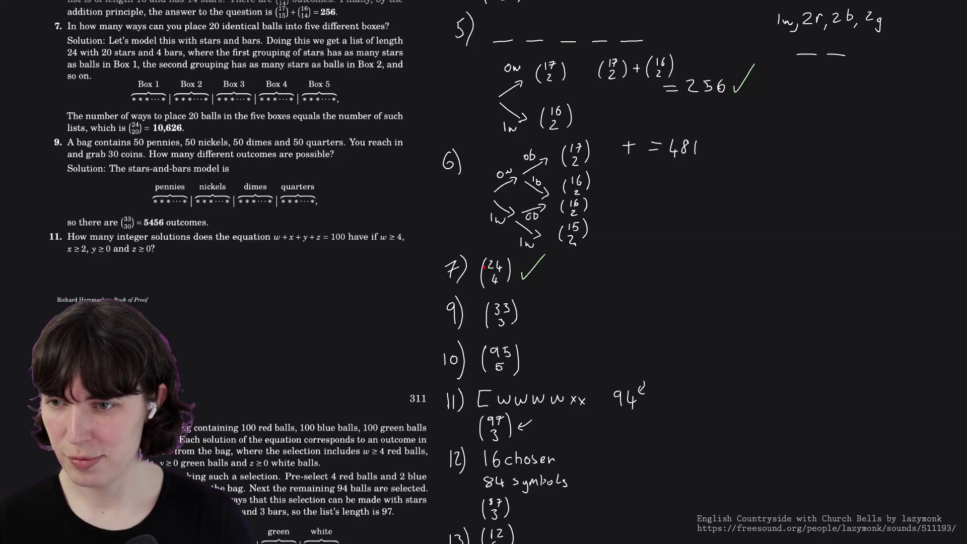
pyautogui.moveTo(531, 306); pyautogui.dragTo(560, 290)
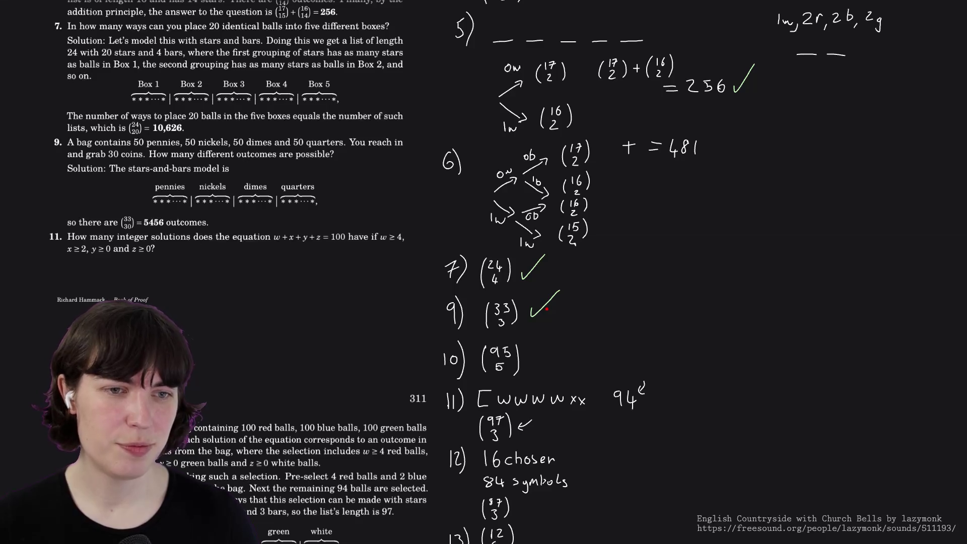
pyautogui.scroll(-2, 375, 346)
pyautogui.scroll(-3, 375, 346)
pyautogui.scroll(-3, 376, 346)
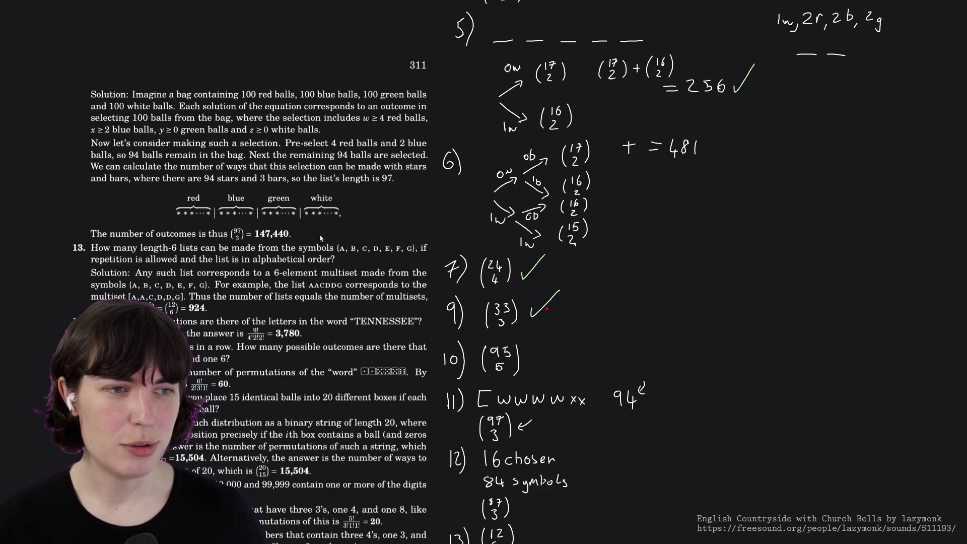
pyautogui.scroll(3, 231, 236)
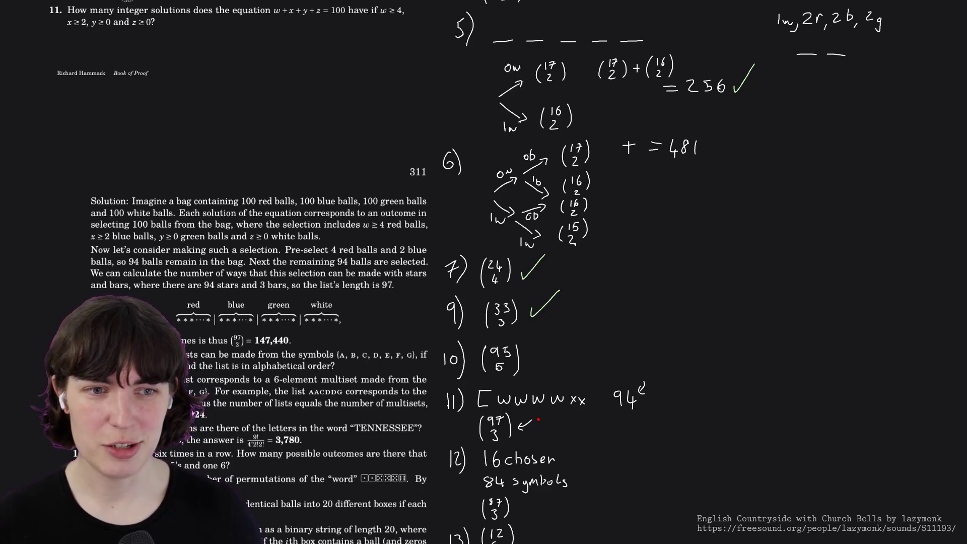
pyautogui.scroll(-5, 392, 403)
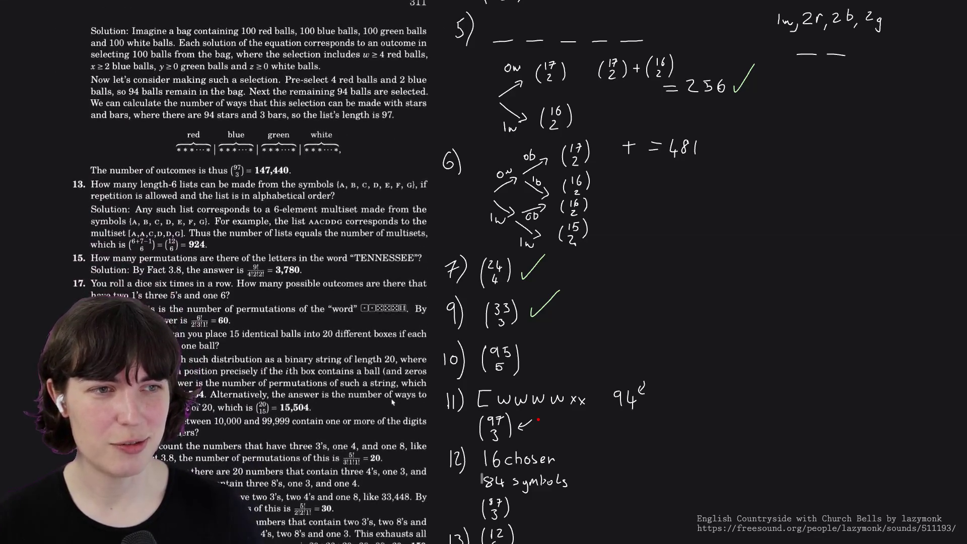
pyautogui.scroll(-2, 393, 403)
pyautogui.scroll(-1, 392, 403)
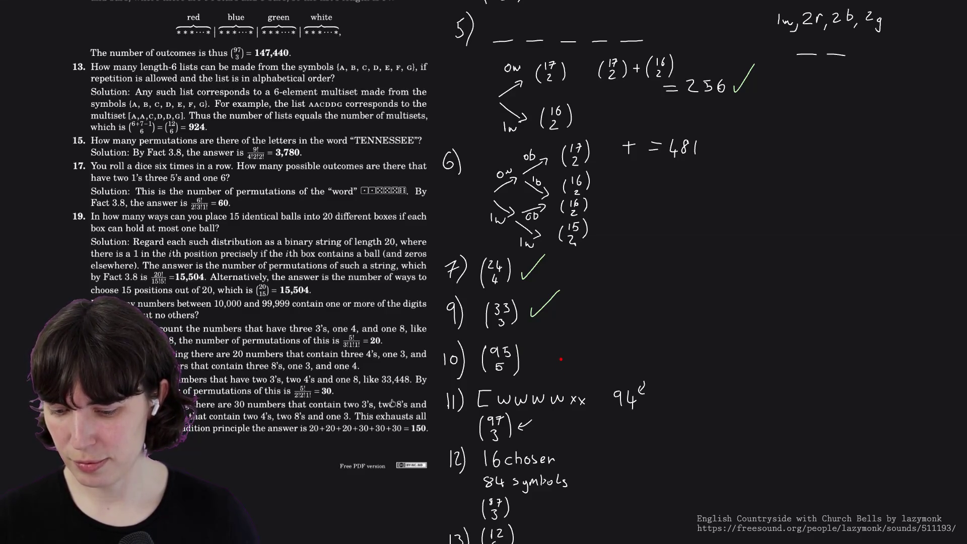
pyautogui.scroll(-3, 561, 377)
pyautogui.scroll(-2, 567, 227)
pyautogui.scroll(-1, 570, 184)
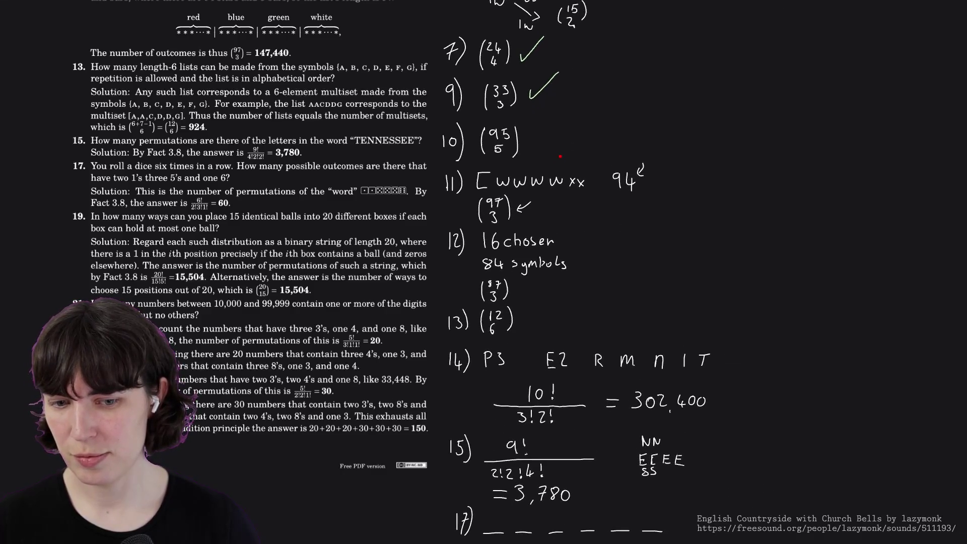
pyautogui.scroll(-1, 562, 132)
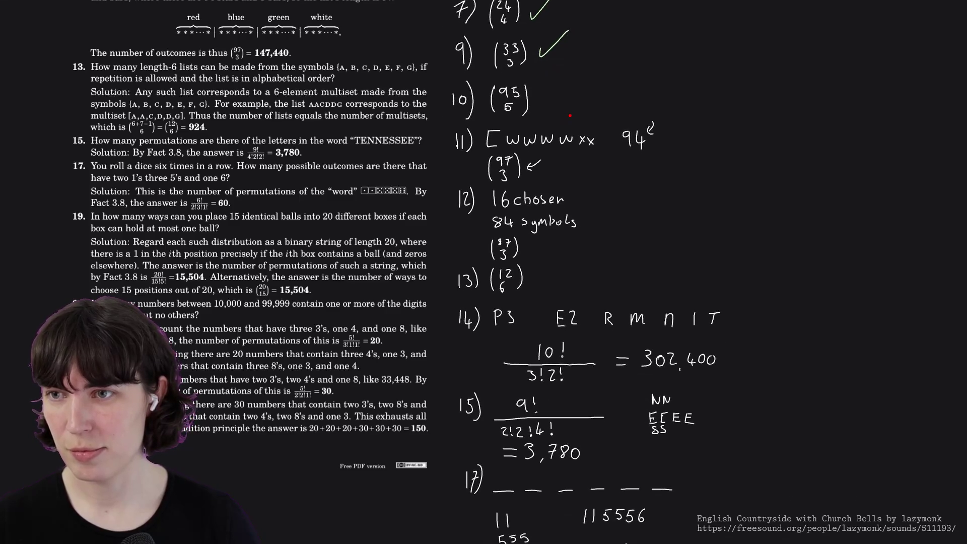
pyautogui.scroll(-1, 599, 267)
pyautogui.scroll(-1, 599, 267)
pyautogui.scroll(-2, 599, 267)
pyautogui.scroll(-1, 570, 51)
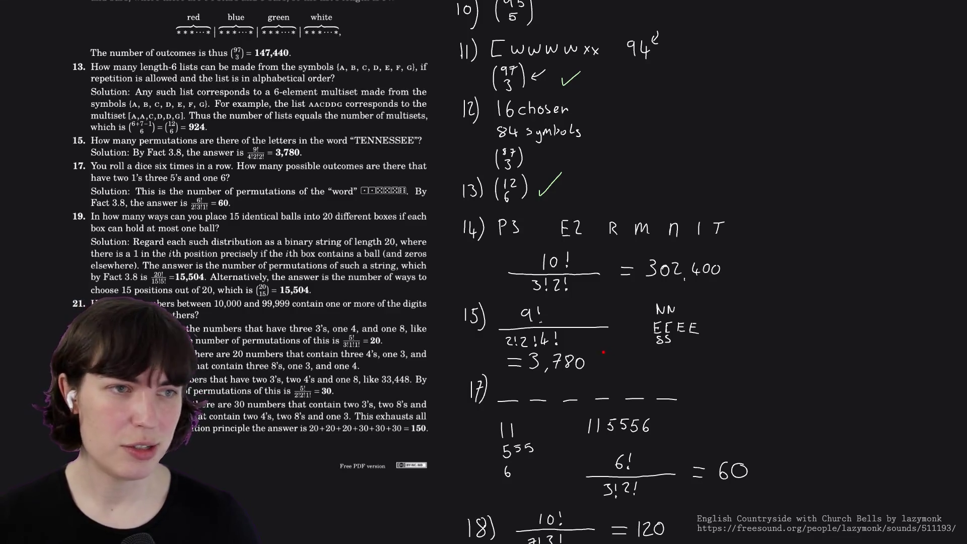
# Tick the 3,780 answer for problem 15 as matching the key.
pyautogui.moveTo(599, 364); pyautogui.dragTo(622, 333)
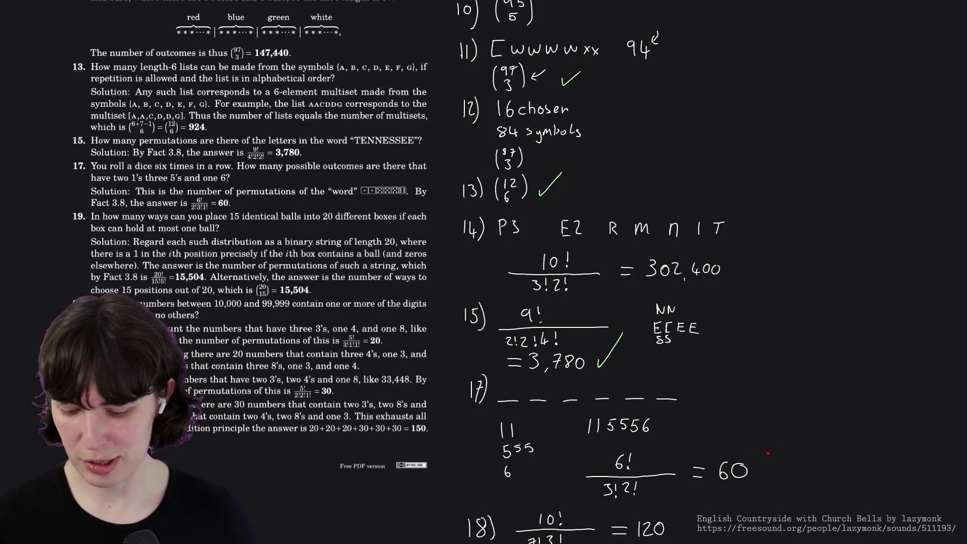
pyautogui.scroll(-3, 678, 271)
pyautogui.scroll(-3, 678, 273)
pyautogui.scroll(-3, 677, 272)
pyautogui.scroll(-3, 677, 272)
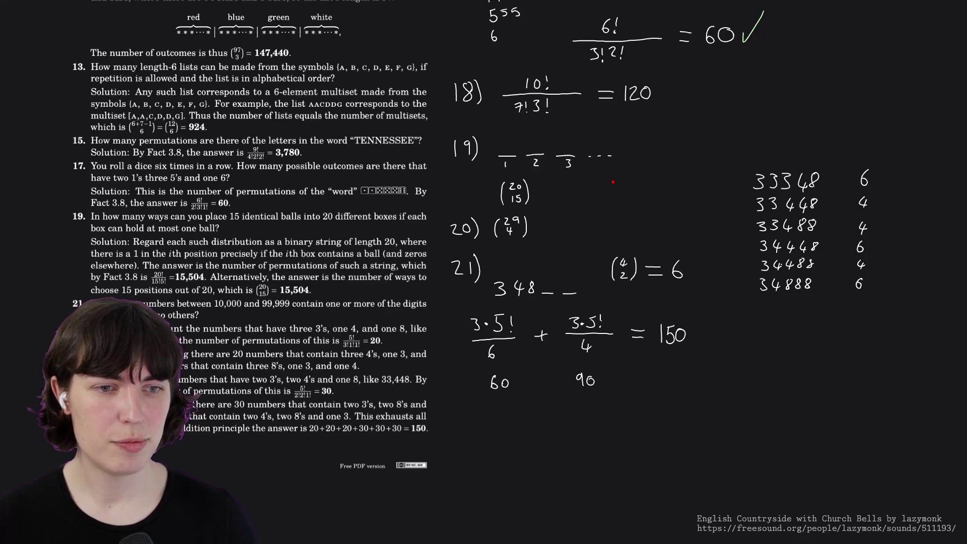
pyautogui.scroll(-1, 309, 309)
pyautogui.scroll(-2, 309, 310)
pyautogui.scroll(-2, 309, 310)
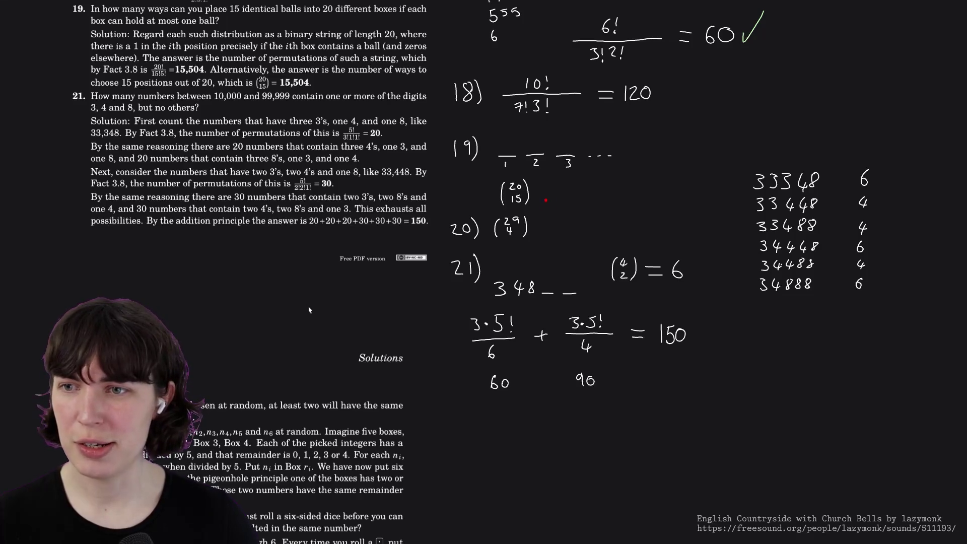
# Tick problem 19's 20-choose-15 and problem 21's 150, then jump the PDF to section 3.9.
pyautogui.moveTo(545, 198); pyautogui.dragTo(578, 173)
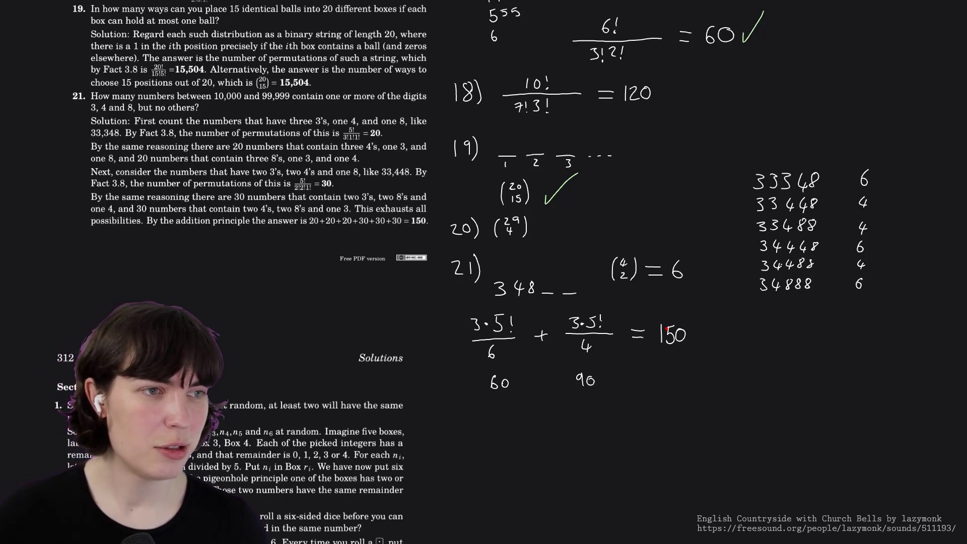
pyautogui.moveTo(691, 333); pyautogui.dragTo(714, 315)
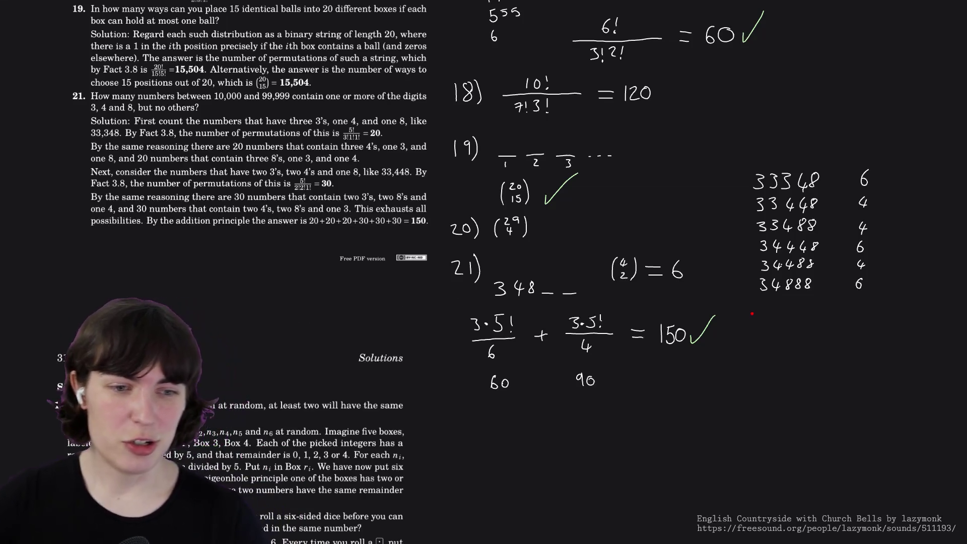
pyautogui.hotkey('alt', 'Left')
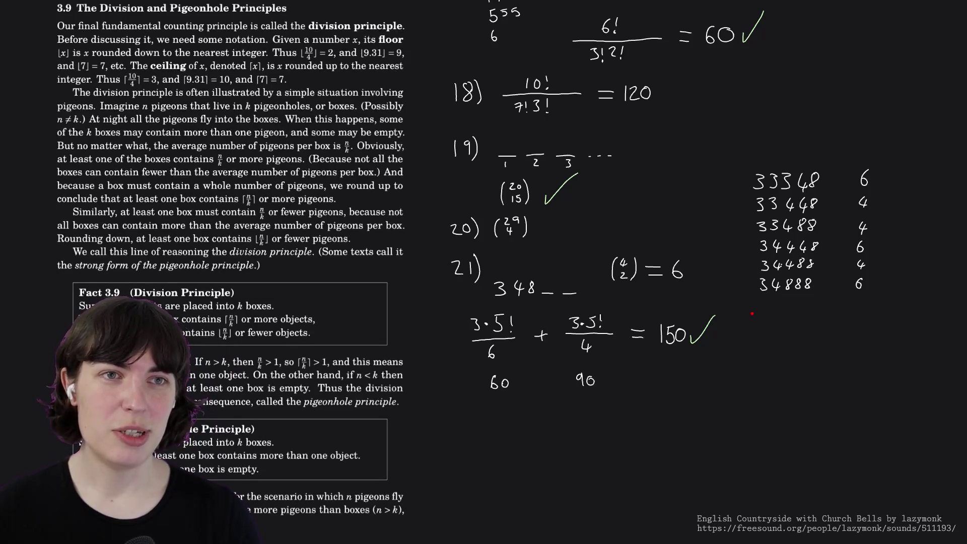
pyautogui.scroll(2, 230, 273)
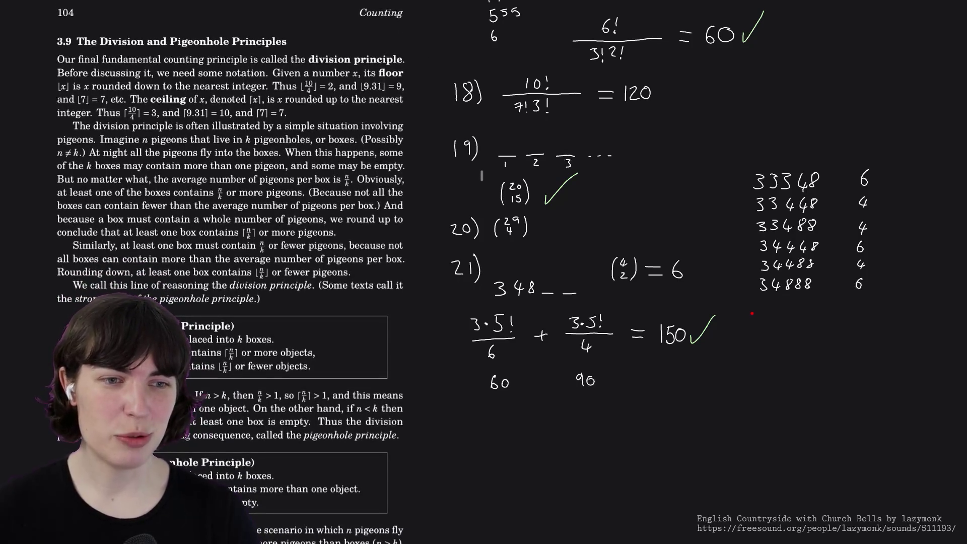
pyautogui.scroll(5, 230, 272)
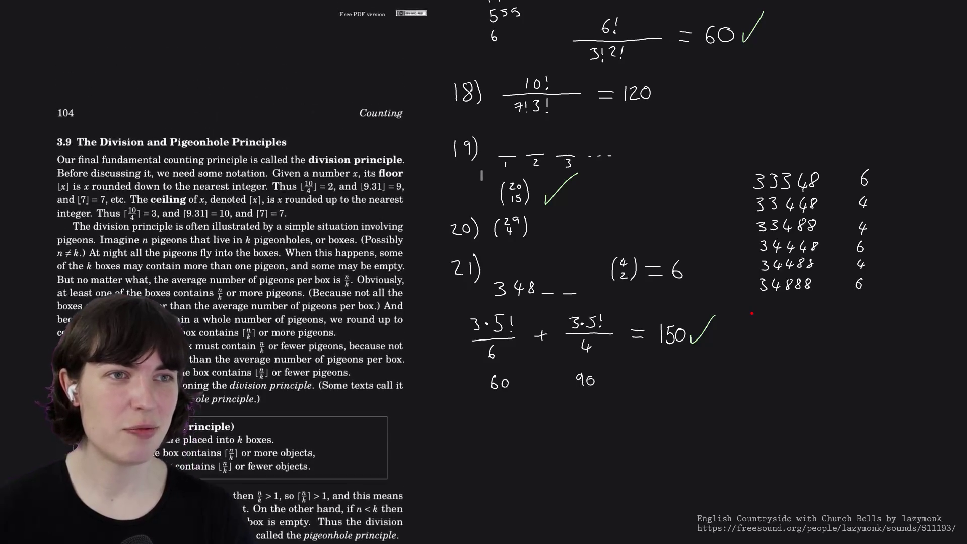
pyautogui.scroll(-4, 230, 272)
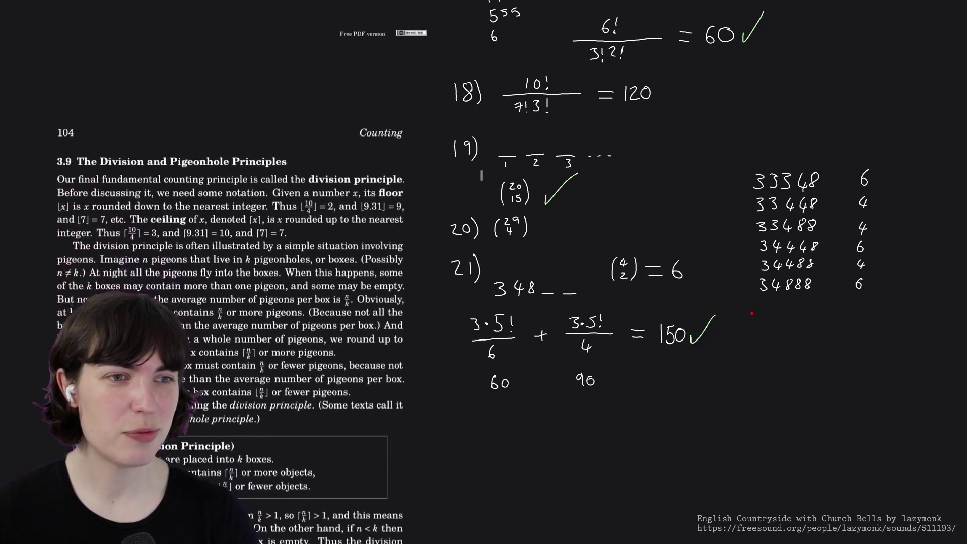
pyautogui.scroll(-1, 230, 272)
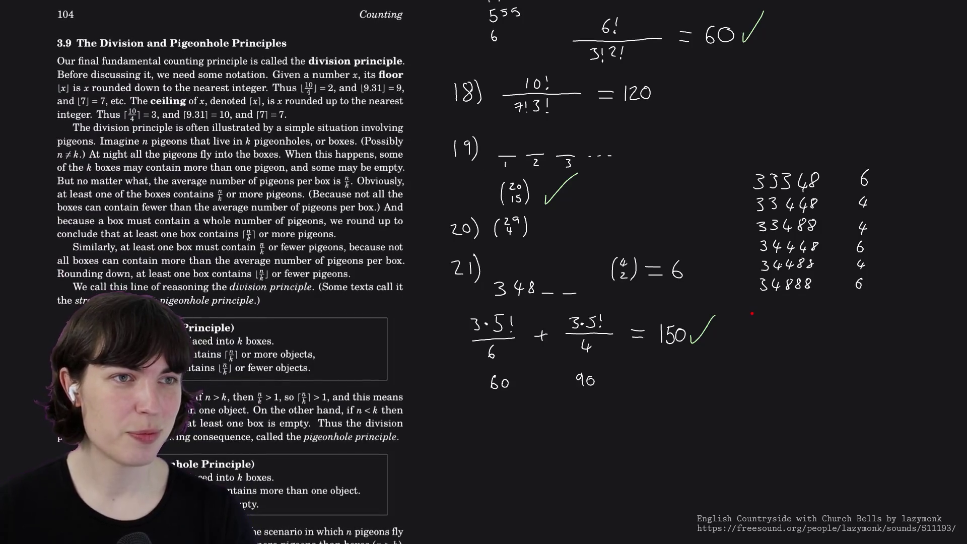